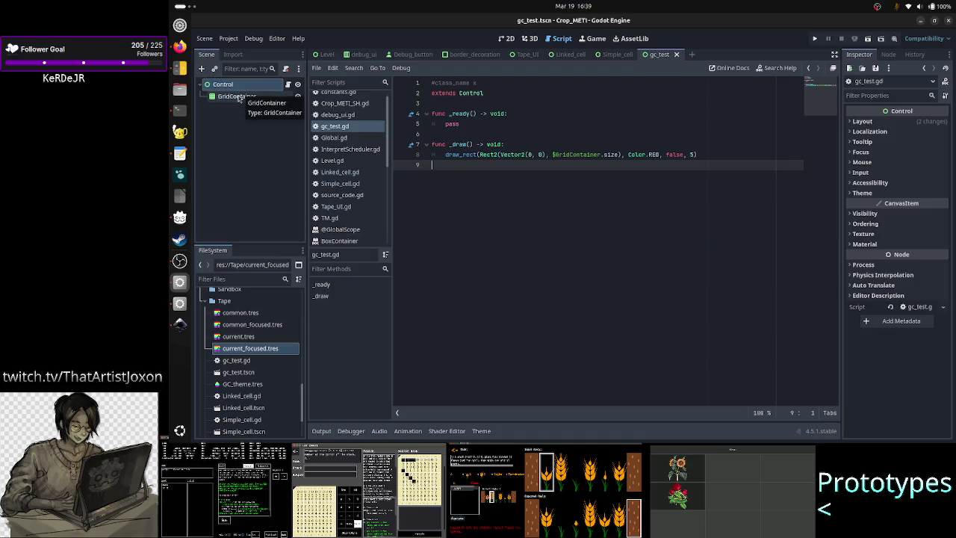
# Inspect the GridContainer, then view the Simple_cell scene in 2D with the theme editor hidden
pyautogui.click(237, 96)
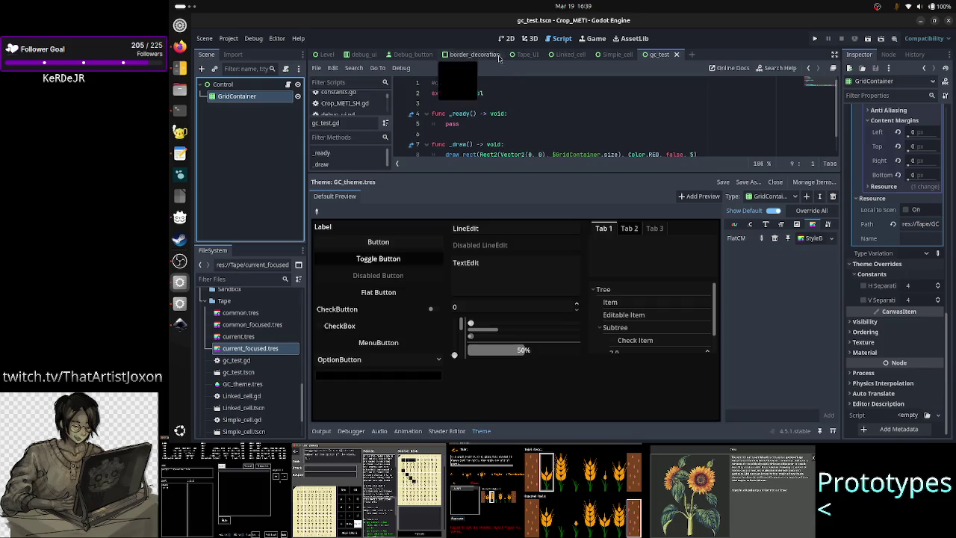
pyautogui.click(528, 54)
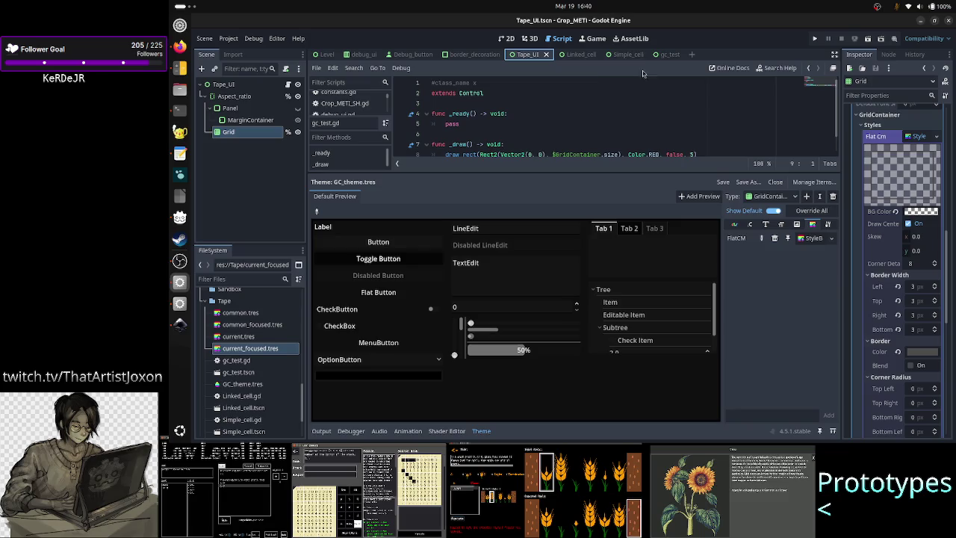
pyautogui.click(624, 56)
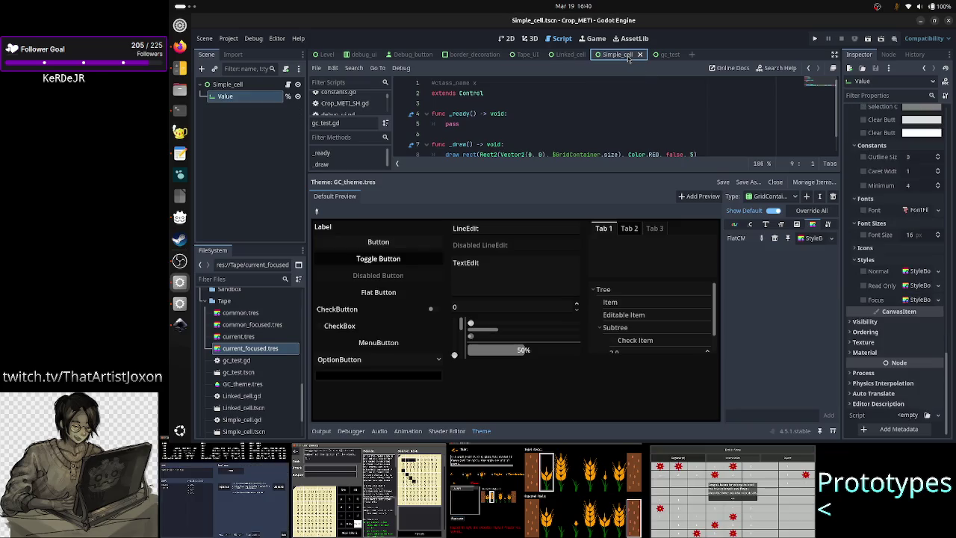
pyautogui.click(507, 38)
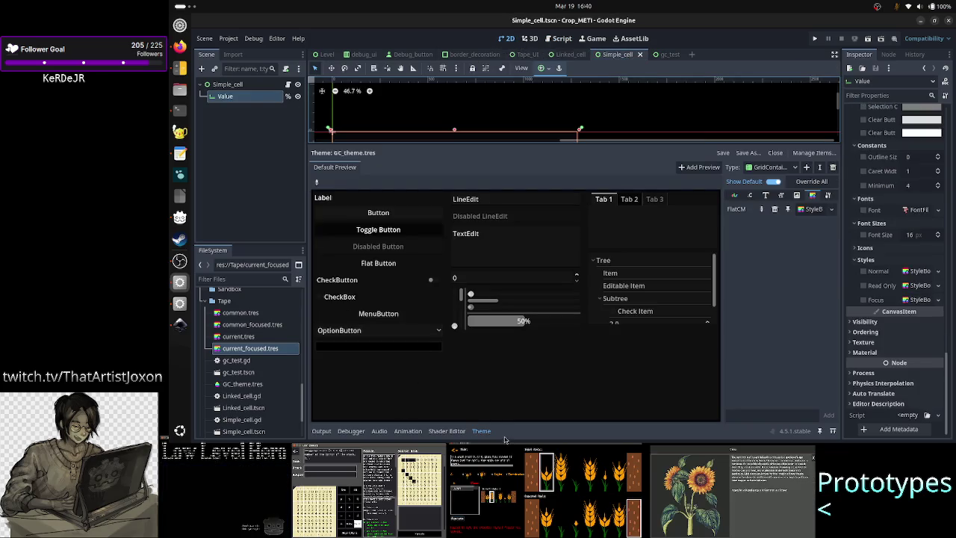
pyautogui.click(480, 431)
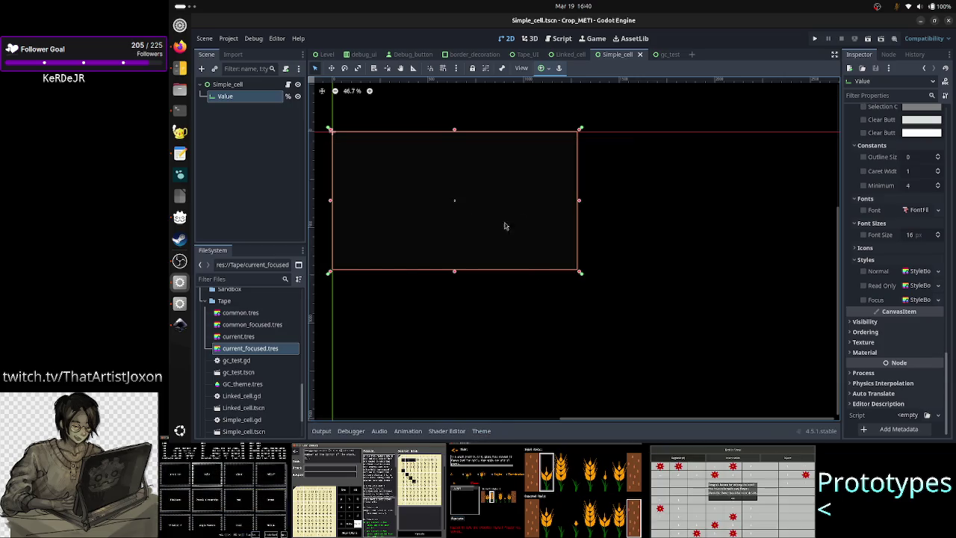
# Show Tape_UI without the theme editor, zoomed out to 68%, and start adding a node
pyautogui.click(527, 54)
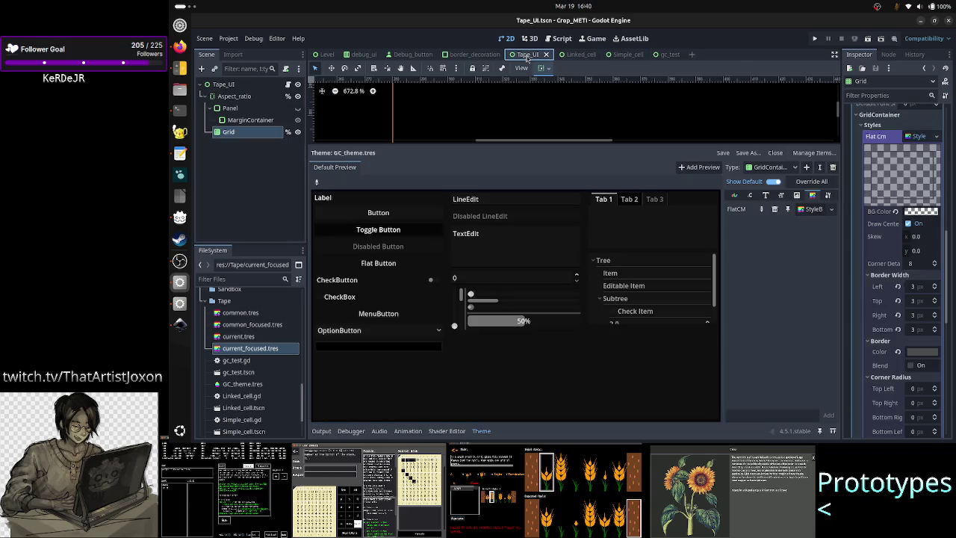
pyautogui.click(481, 430)
pyautogui.scroll(-10, 452, 260)
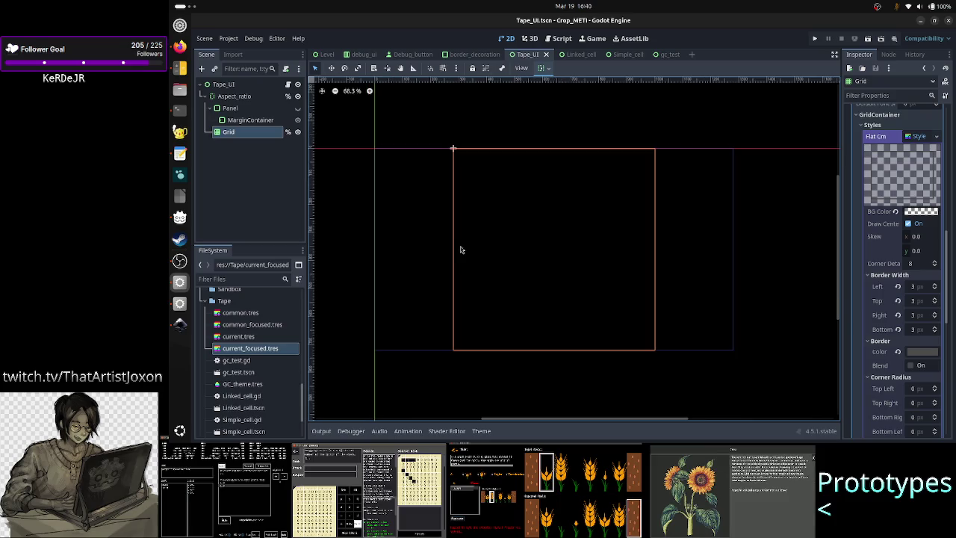
pyautogui.click(201, 69)
pyautogui.write('refere')
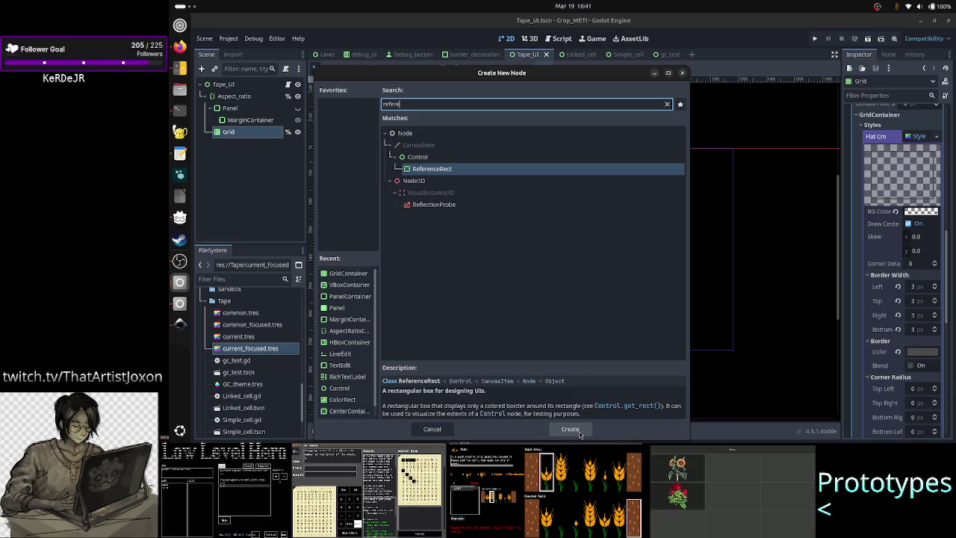
pyautogui.click(682, 73)
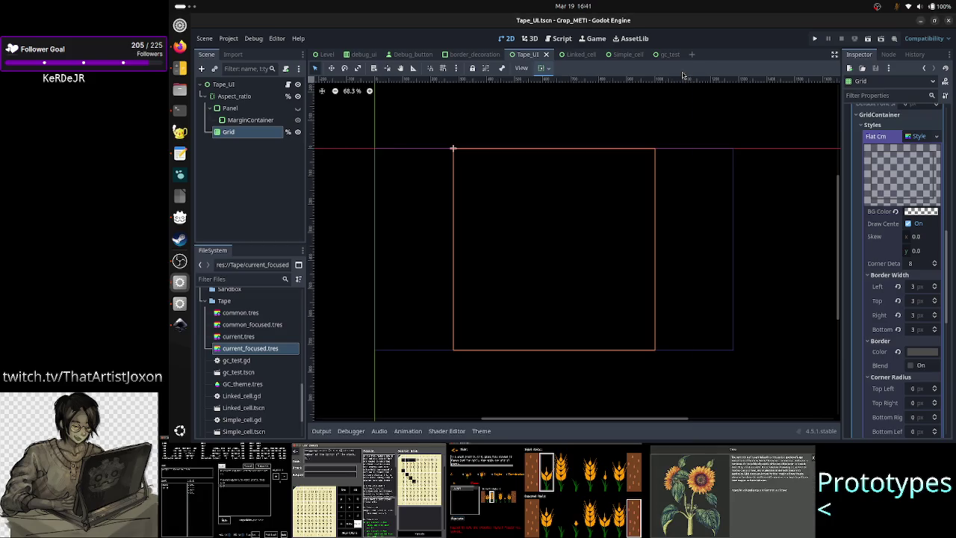
# Open the gc_test scene's script gc_test.gd and close the bottom panel
pyautogui.click(670, 55)
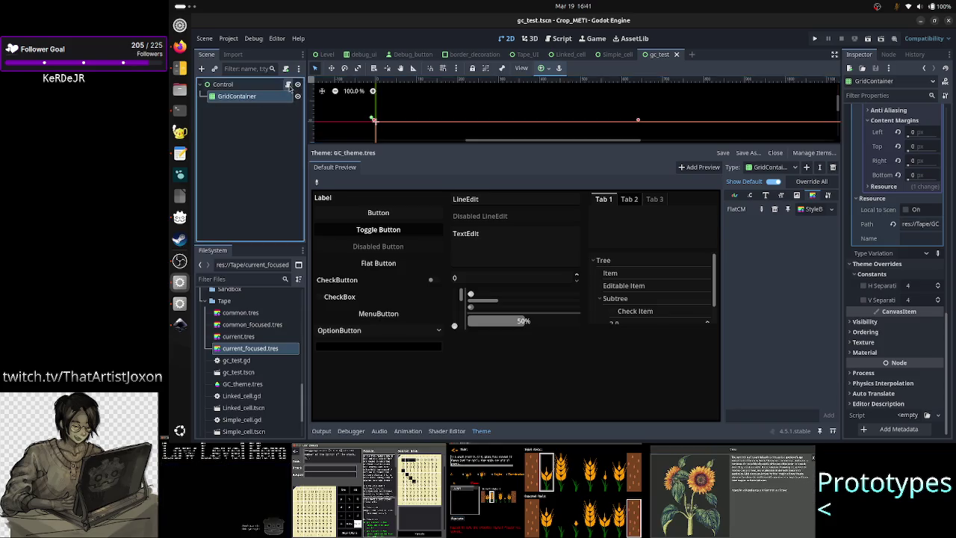
pyautogui.click(288, 83)
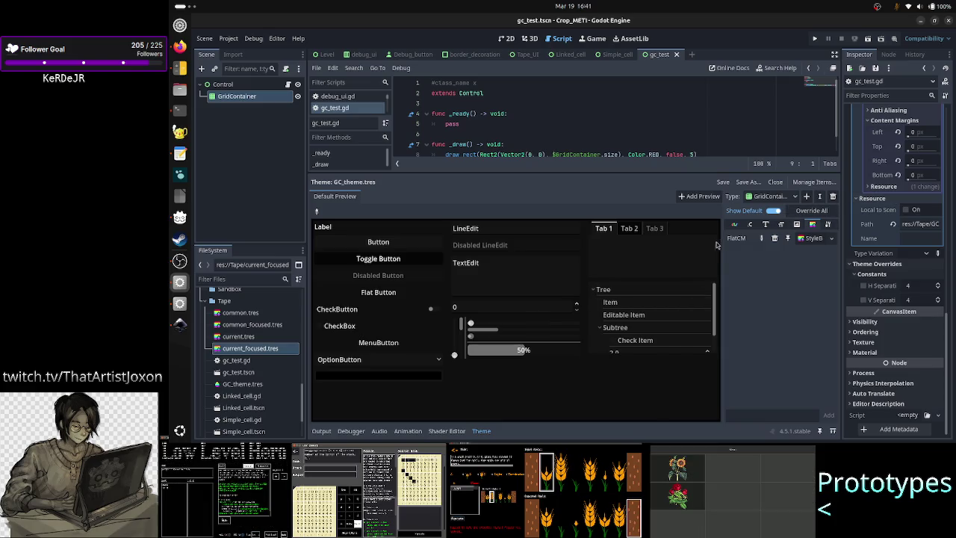
pyautogui.scroll(10, 933, 250)
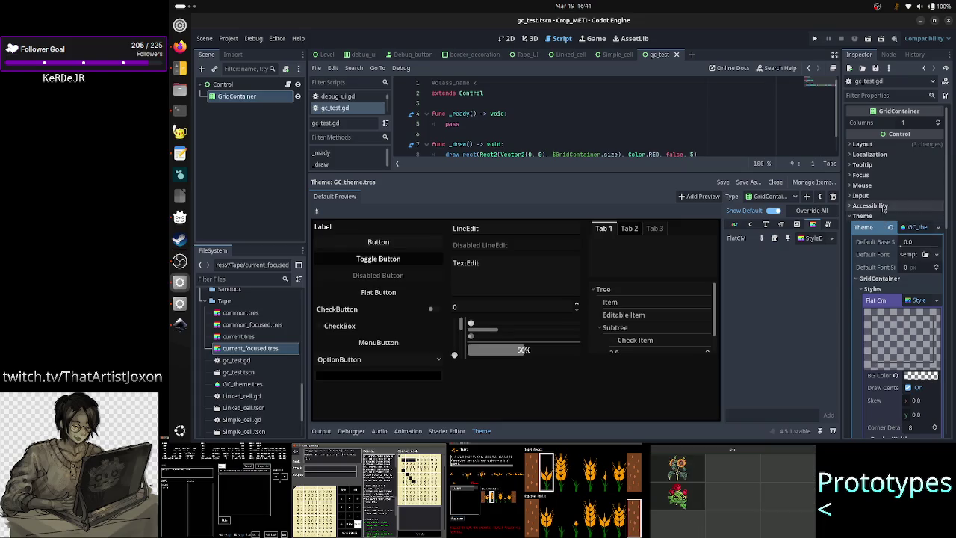
pyautogui.click(883, 176)
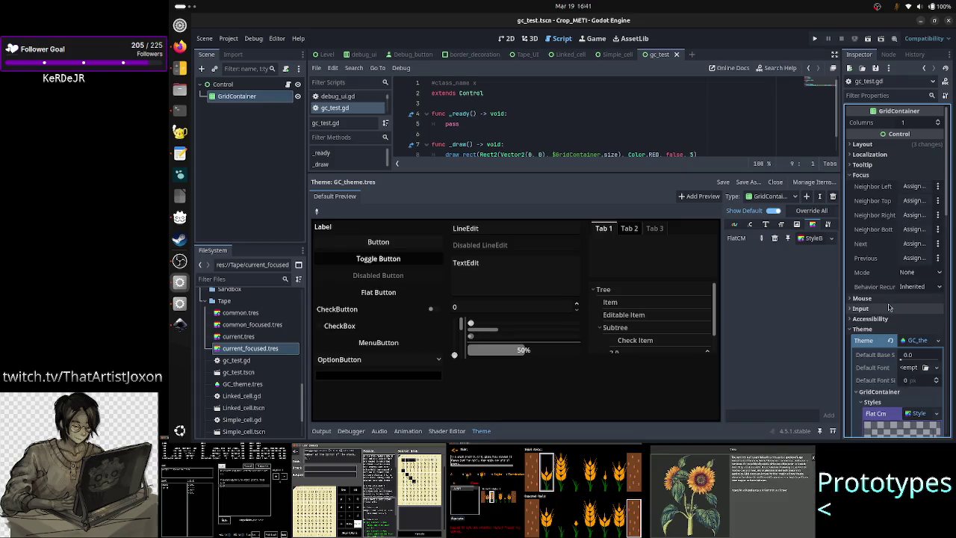
pyautogui.click(922, 341)
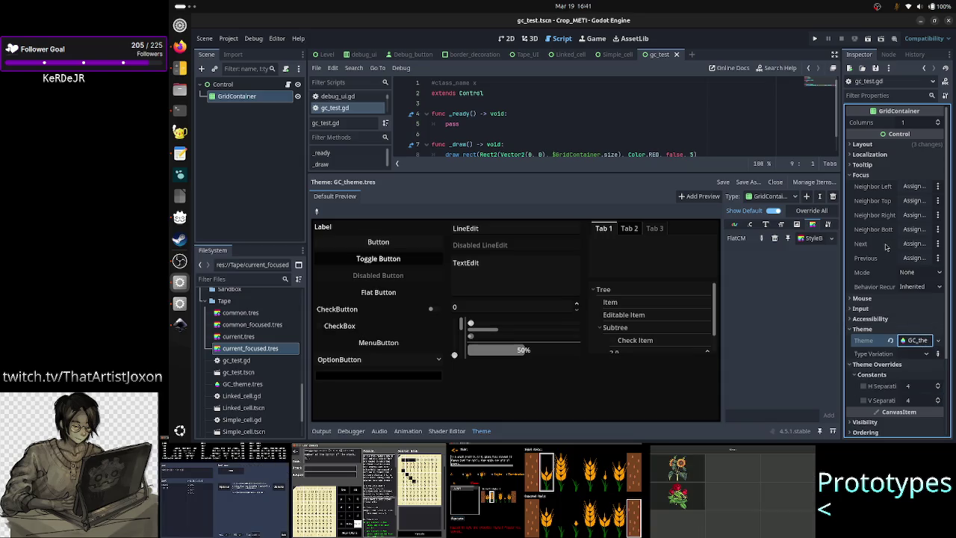
pyautogui.click(870, 154)
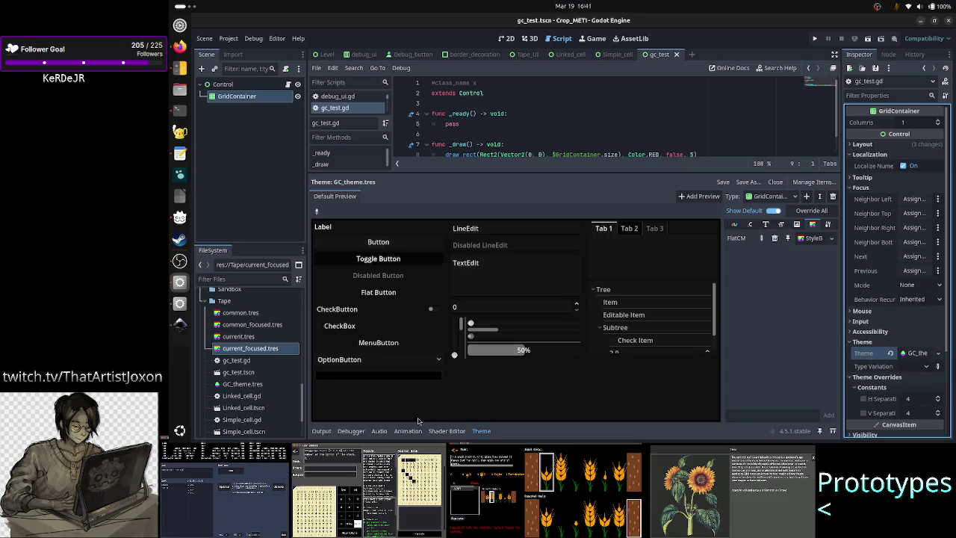
pyautogui.click(321, 430)
pyautogui.click(321, 430)
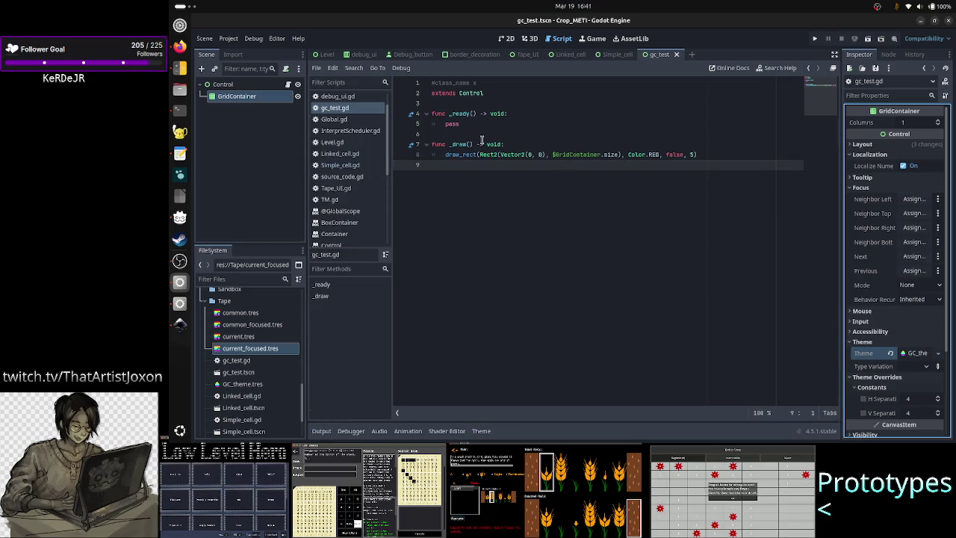
# Comment out the draw_rect line in _draw() with Ctrl+K and add 'pass' below it
pyautogui.press('Up')
pyautogui.press('Left')
pyautogui.press('Left')
pyautogui.press('Left')
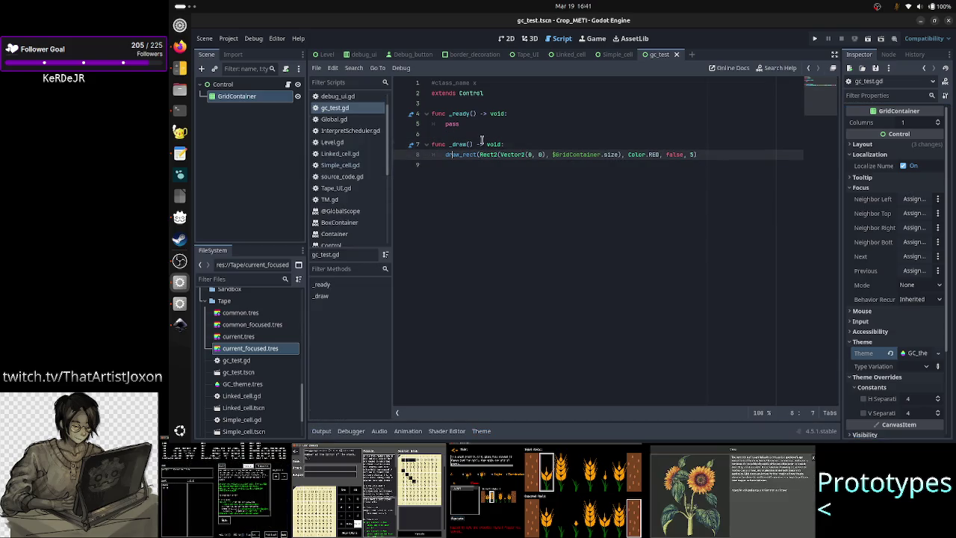
pyautogui.hotkey('ctrl', 'k')
pyautogui.press('End')
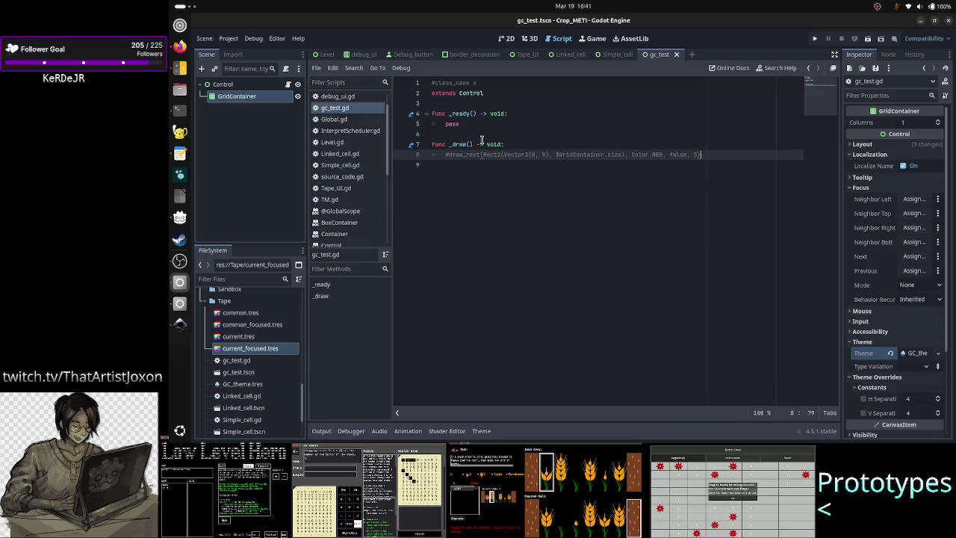
pyautogui.press('Return')
pyautogui.write('pass')
pyautogui.press('Down')
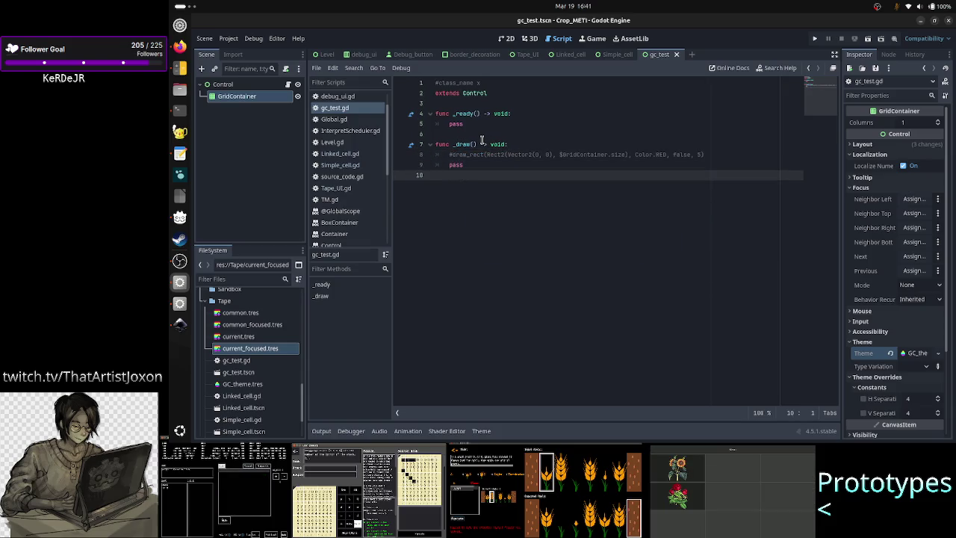
# Add a ReferenceRect under the root Control and move GridContainer inside it
pyautogui.click(224, 85)
pyautogui.click(201, 68)
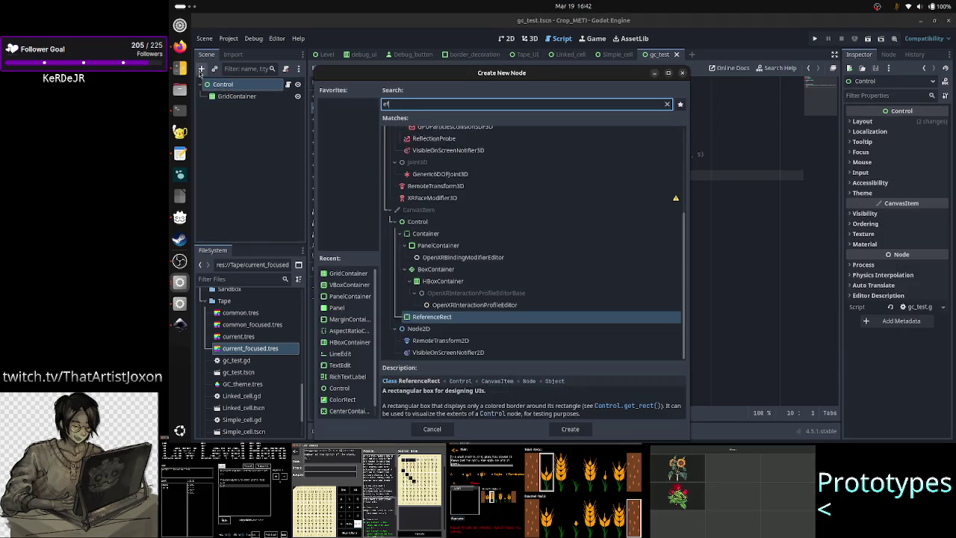
pyautogui.write('efe')
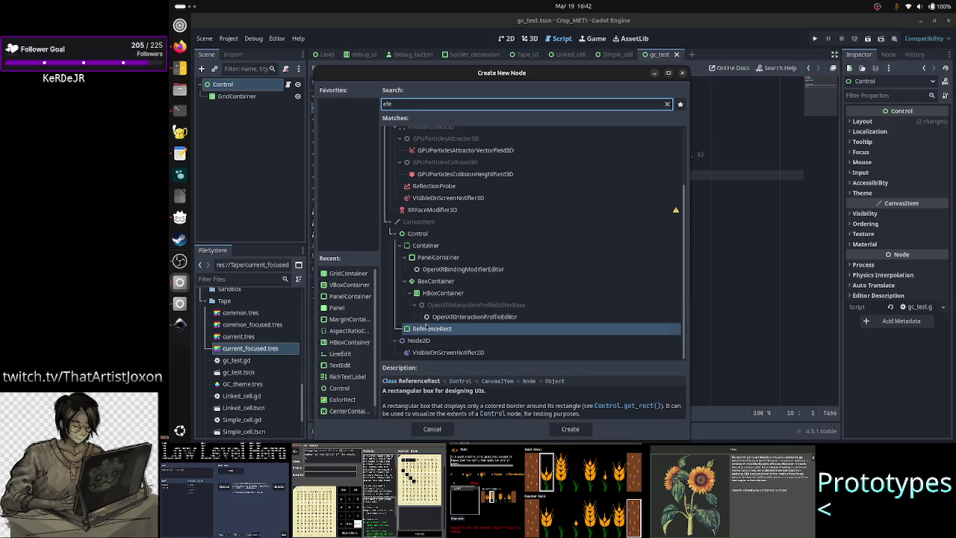
pyautogui.click(427, 331)
pyautogui.doubleClick(427, 332)
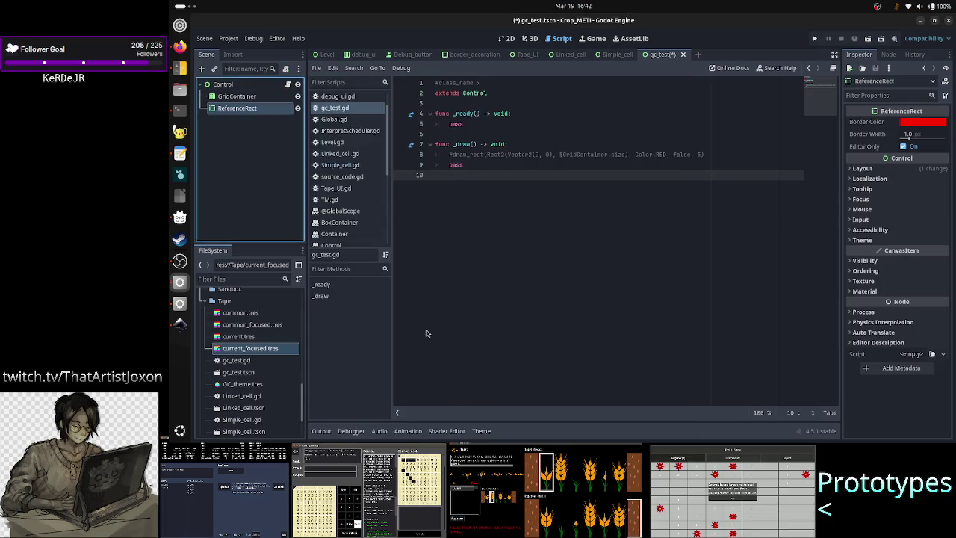
pyautogui.moveTo(246, 108)
pyautogui.mouseDown()
pyautogui.moveTo(247, 91)
pyautogui.moveTo(260, 97)
pyautogui.mouseUp()
# Set the ReferenceRect border to 5 px, untick Editor Only, save and run gc_test
pyautogui.click(259, 96)
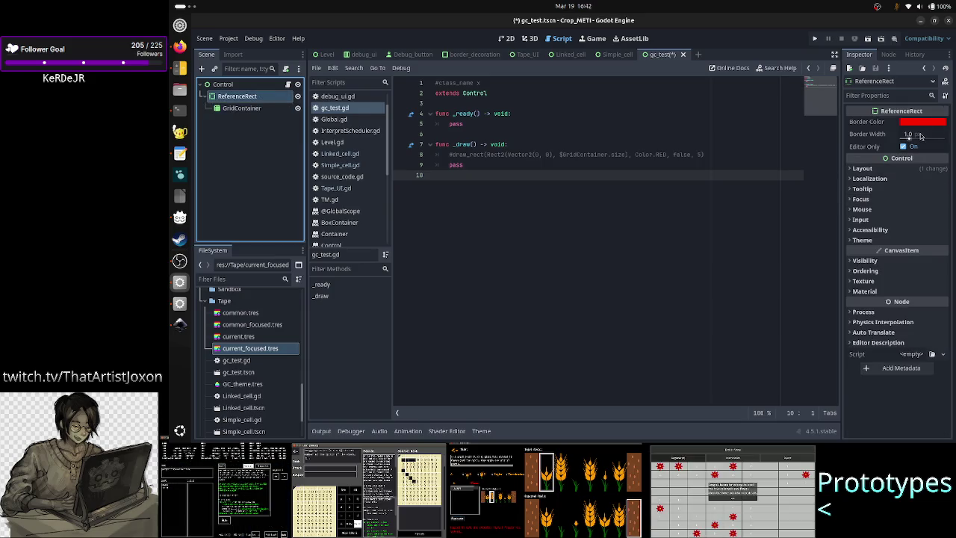
pyautogui.moveTo(920, 135); pyautogui.dragTo(920, 135)
pyautogui.write('5')
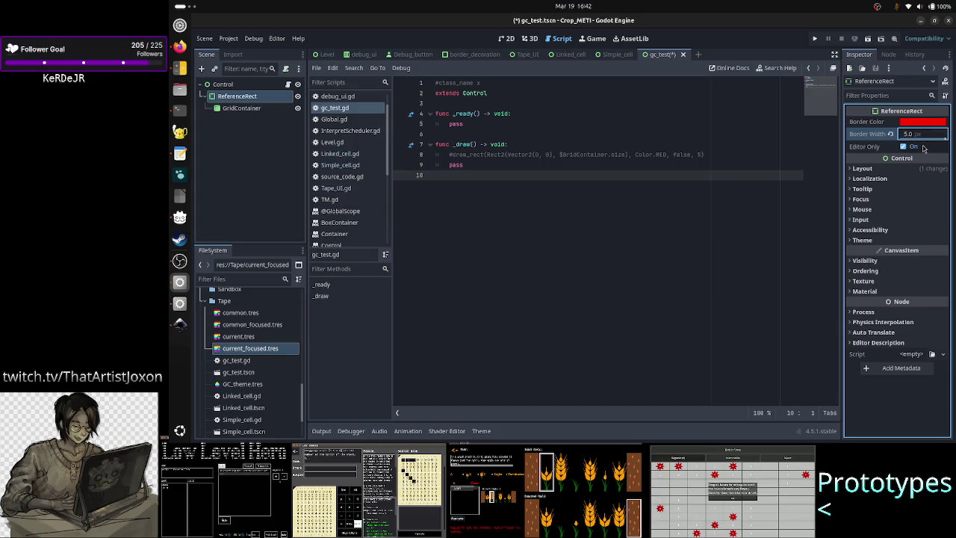
pyautogui.moveTo(861, 150)
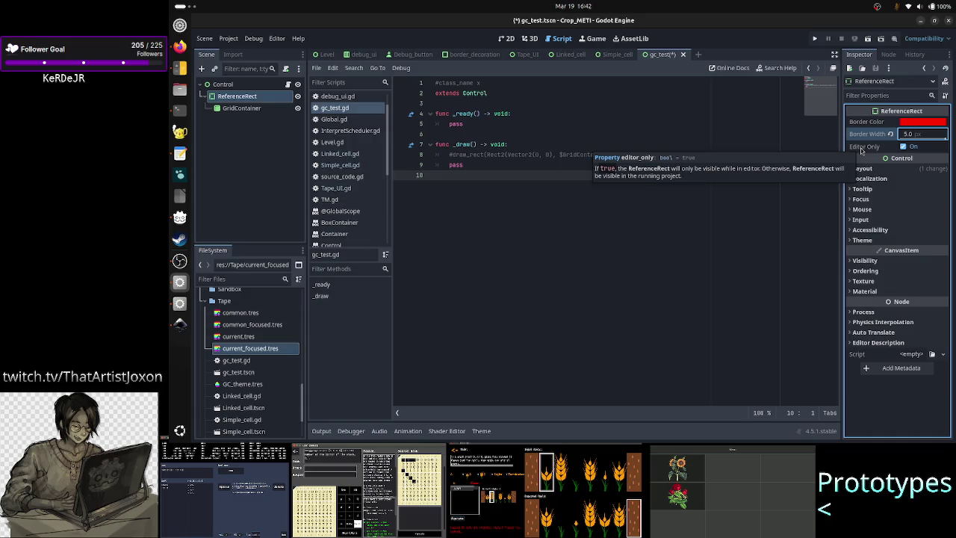
pyautogui.click(907, 147)
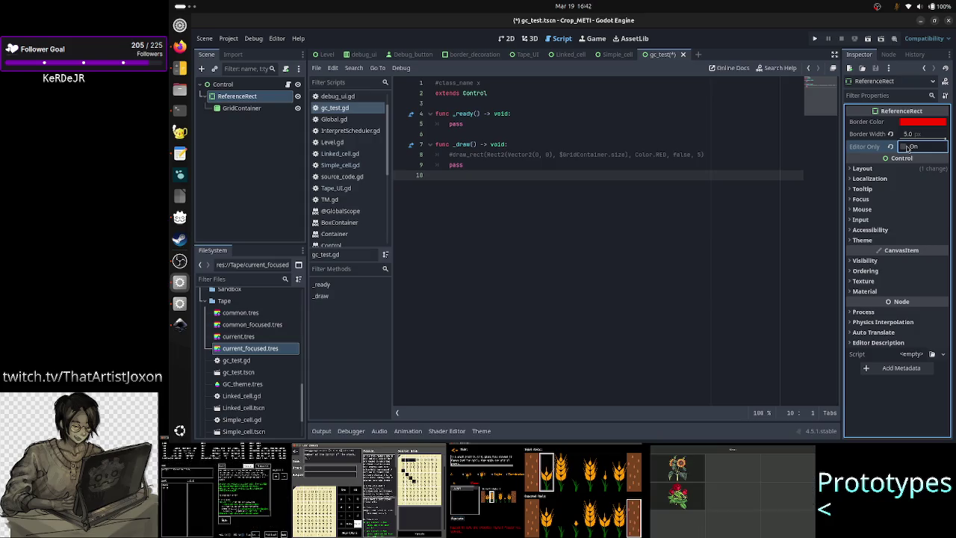
pyautogui.hotkey('ctrl', 's')
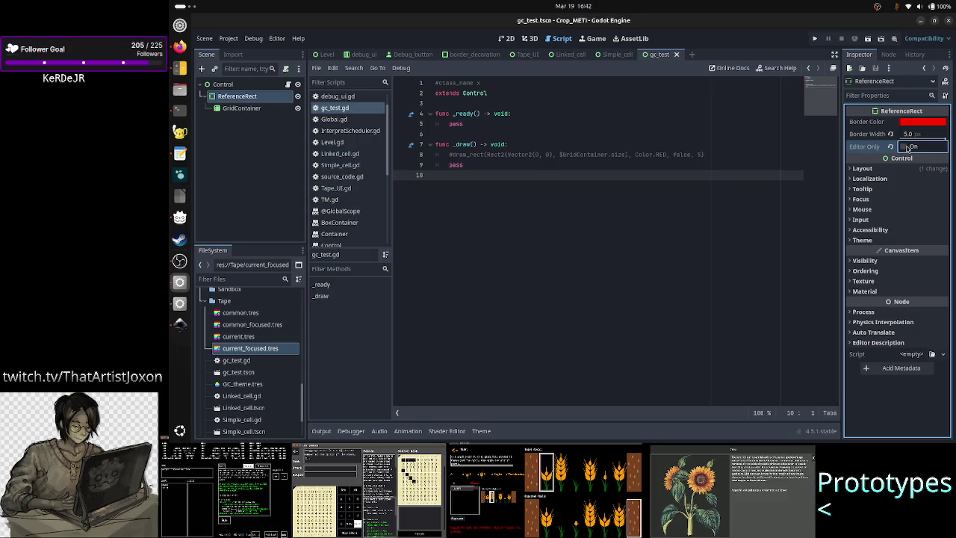
pyautogui.click(867, 39)
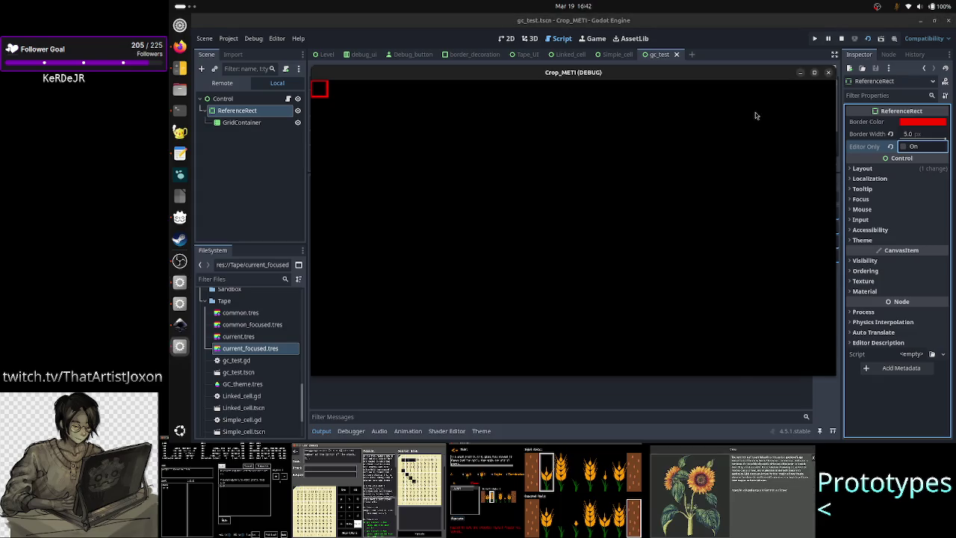
# Stop the game and apply the Full Rect anchor preset to the ReferenceRect
pyautogui.click(827, 73)
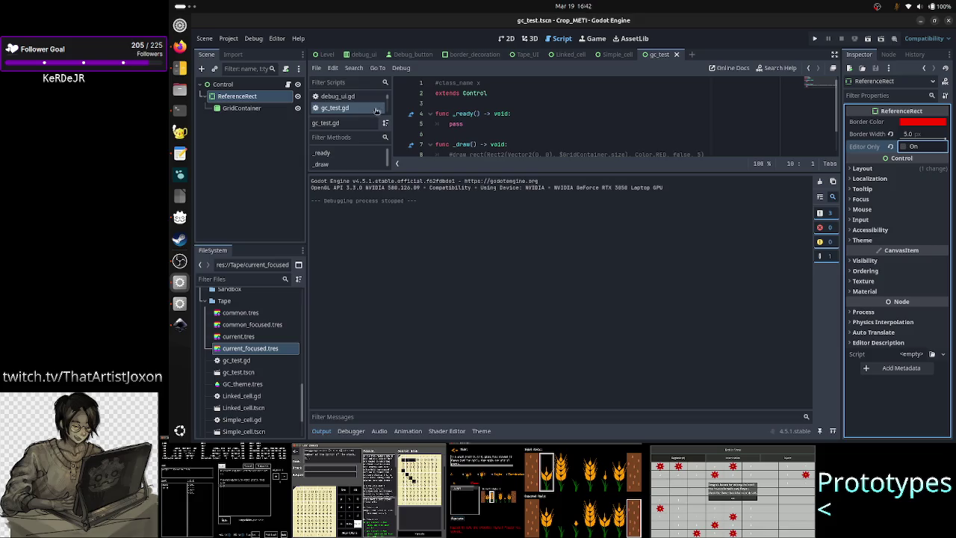
pyautogui.click(507, 39)
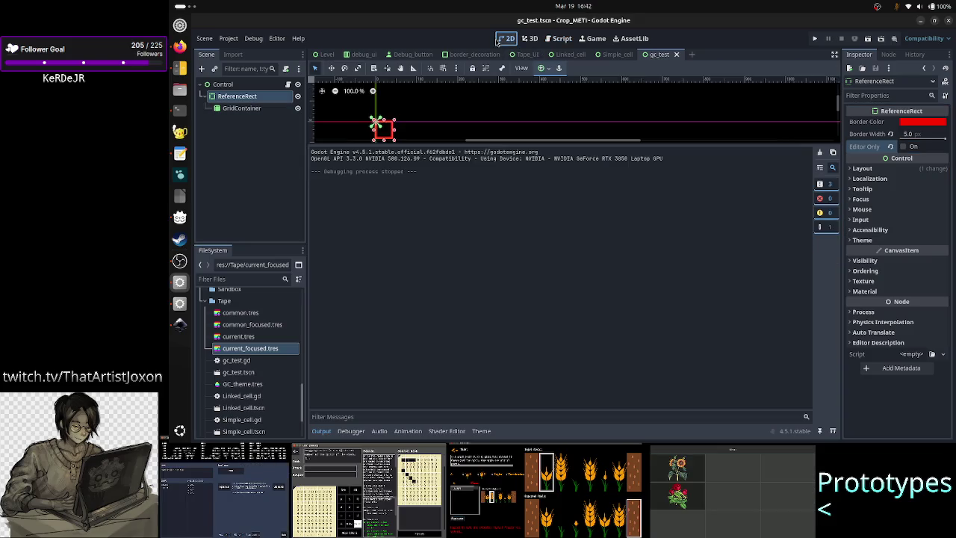
pyautogui.click(321, 431)
pyautogui.click(541, 68)
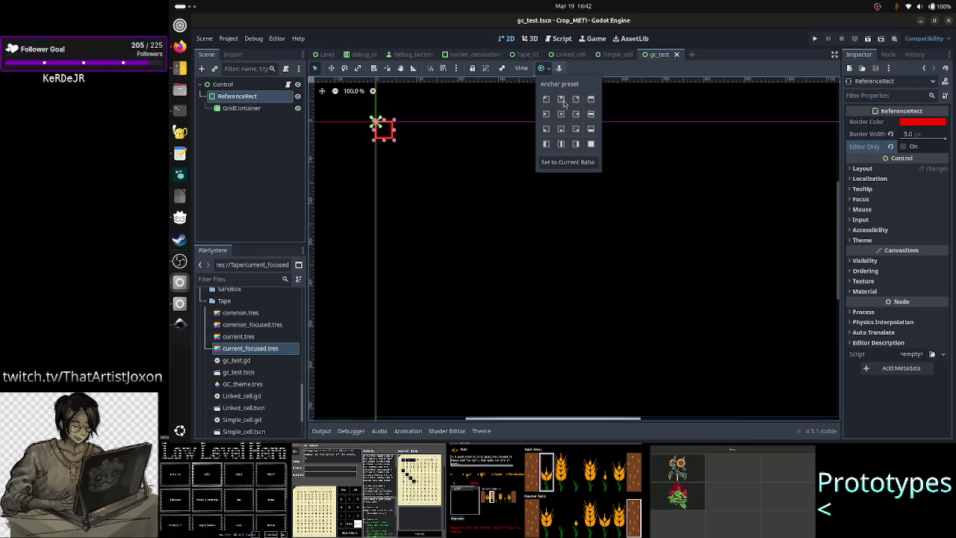
pyautogui.click(590, 144)
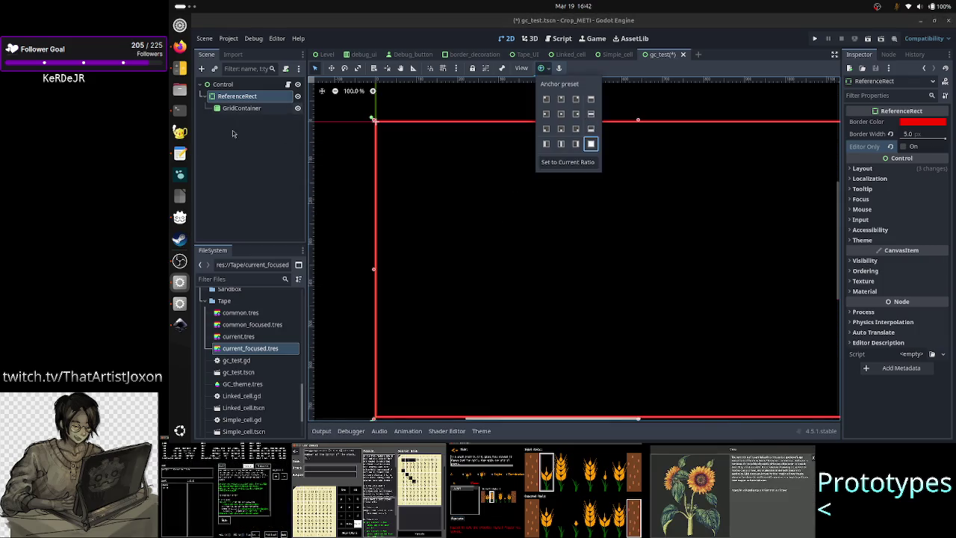
pyautogui.click(239, 118)
# Check GridContainer's layout, save and test-run gc_test, stop it, then switch to Tape_UI
pyautogui.click(243, 109)
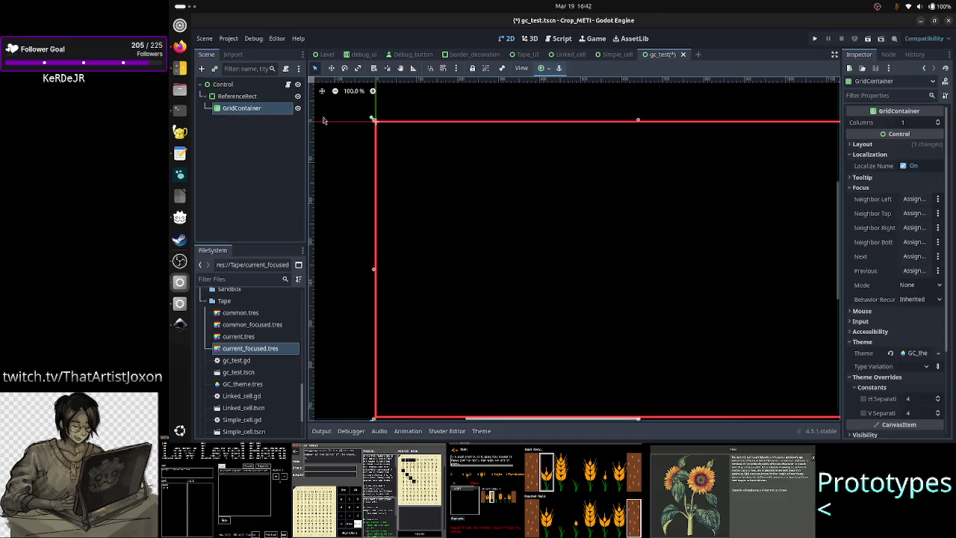
pyautogui.click(253, 98)
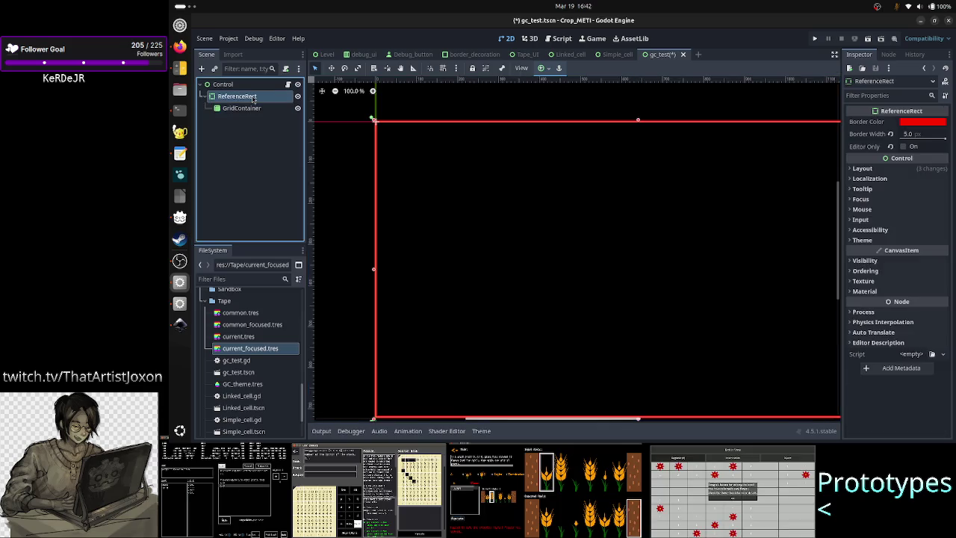
pyautogui.click(242, 108)
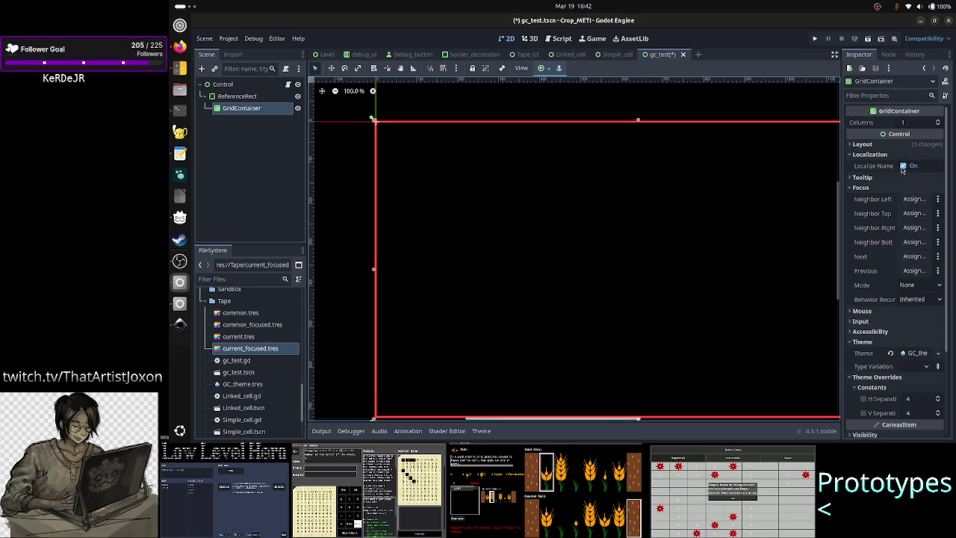
pyautogui.click(890, 145)
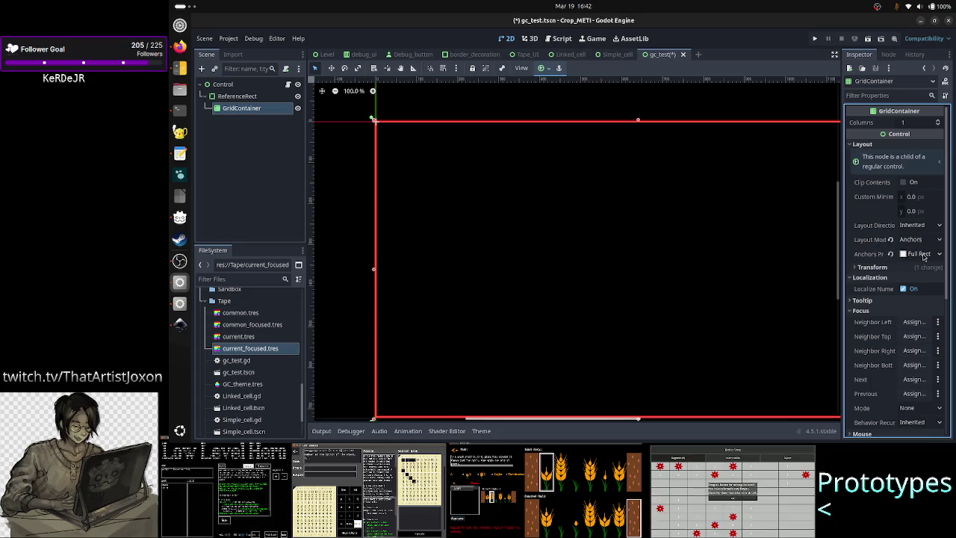
pyautogui.click(868, 38)
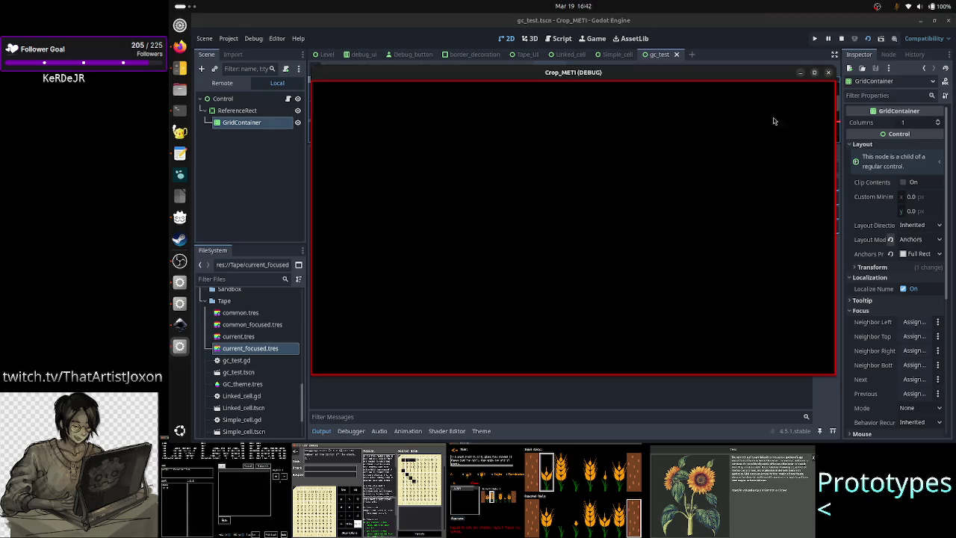
pyautogui.click(827, 73)
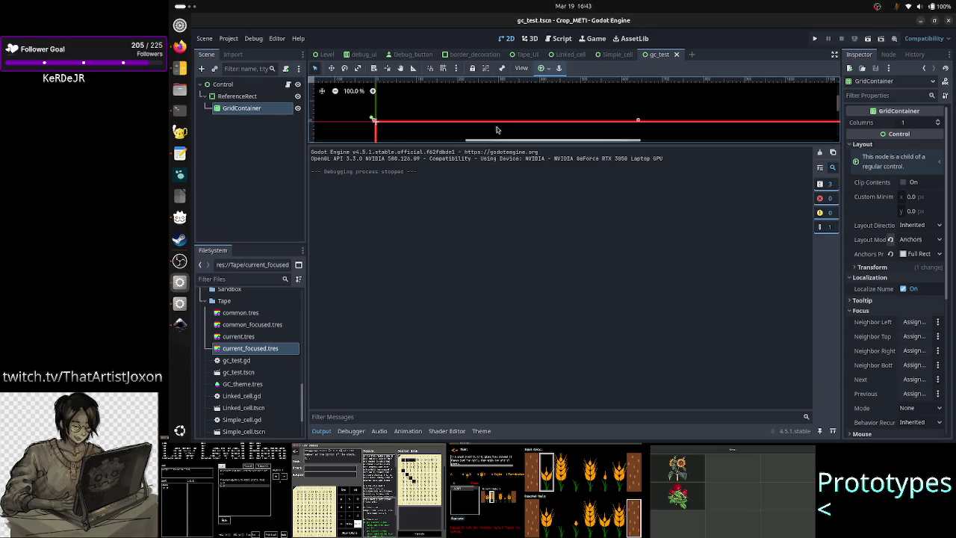
pyautogui.click(322, 431)
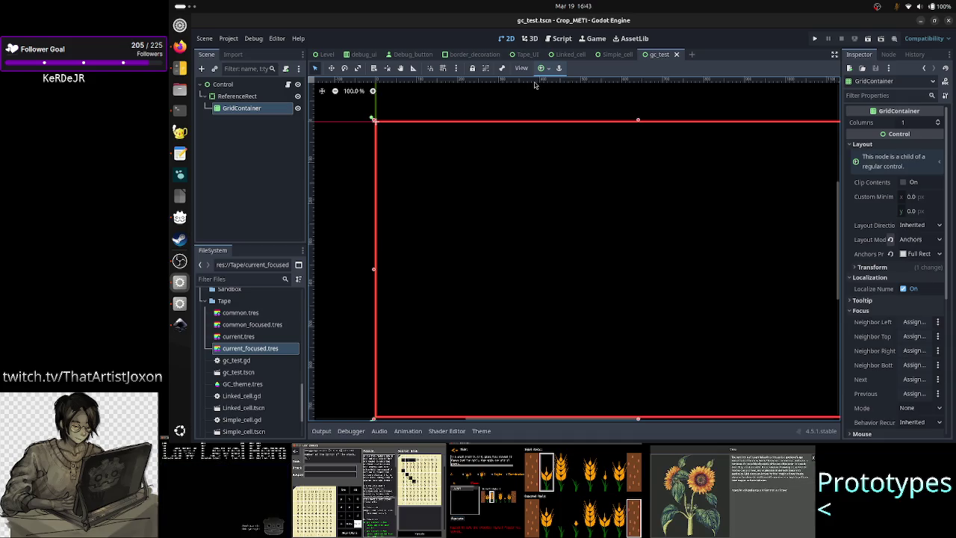
pyautogui.click(526, 55)
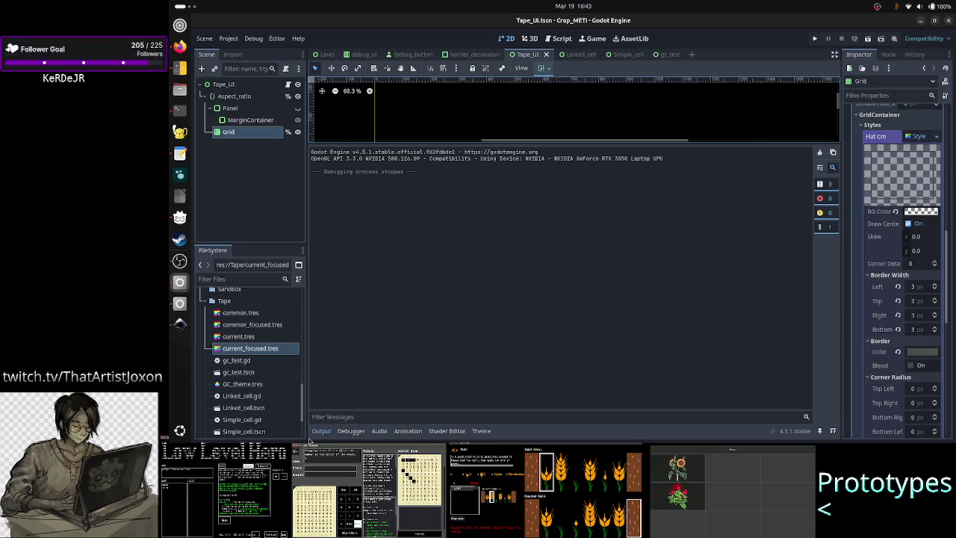
# Clear the Styles theme override on the Grid node
pyautogui.click(321, 432)
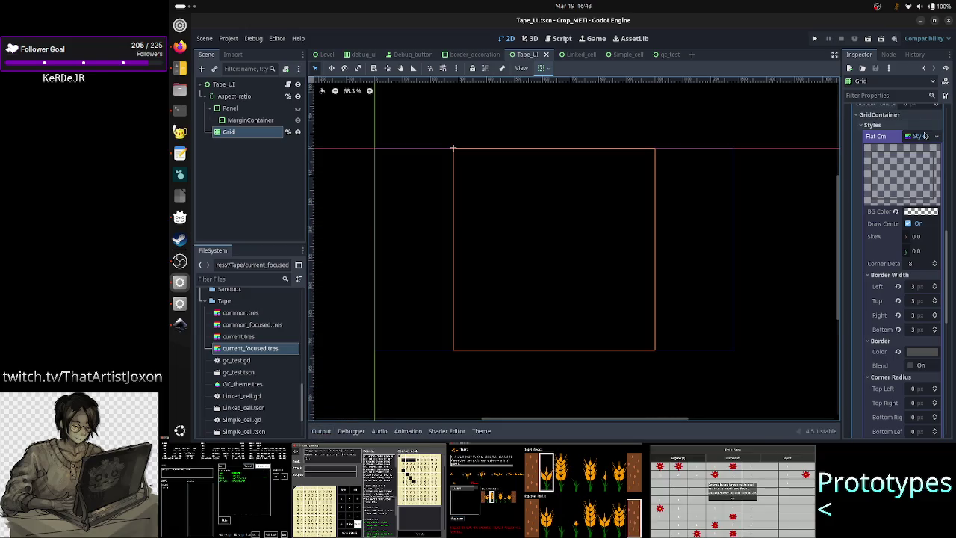
pyautogui.scroll(3, 910, 135)
pyautogui.click(918, 227)
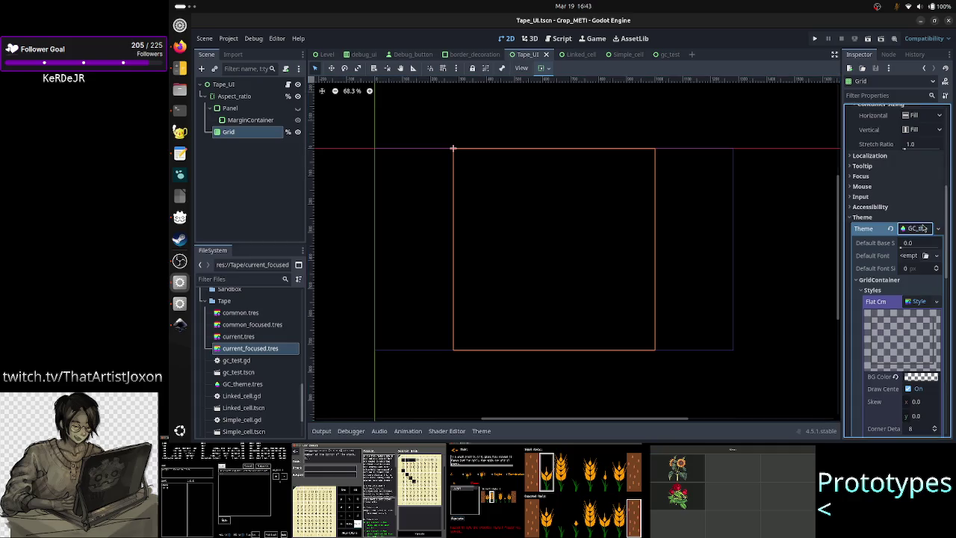
pyautogui.click(909, 214)
pyautogui.click(900, 198)
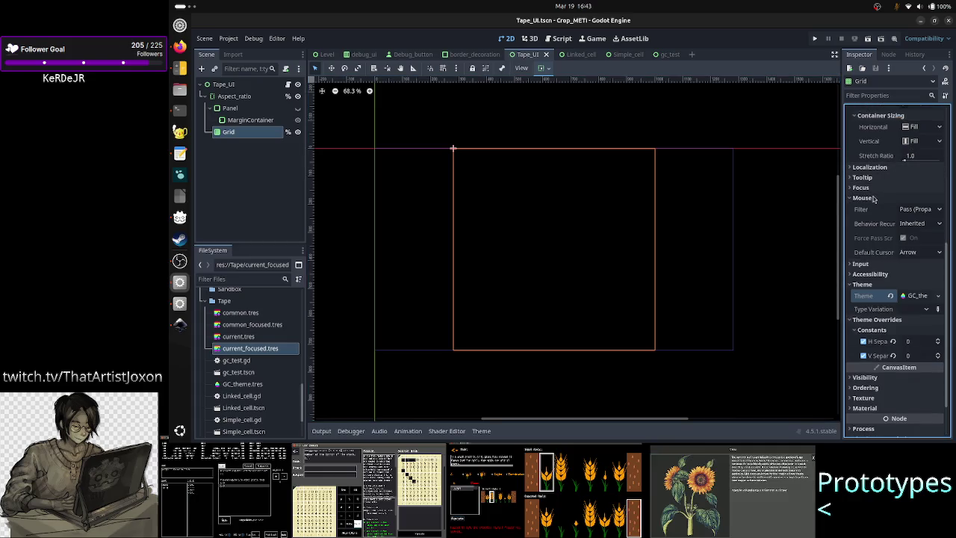
# Move Grid directly under Aspect_ratio and delete the Panel and MarginContainer
pyautogui.click(249, 108)
pyautogui.moveTo(258, 131); pyautogui.dragTo(240, 96)
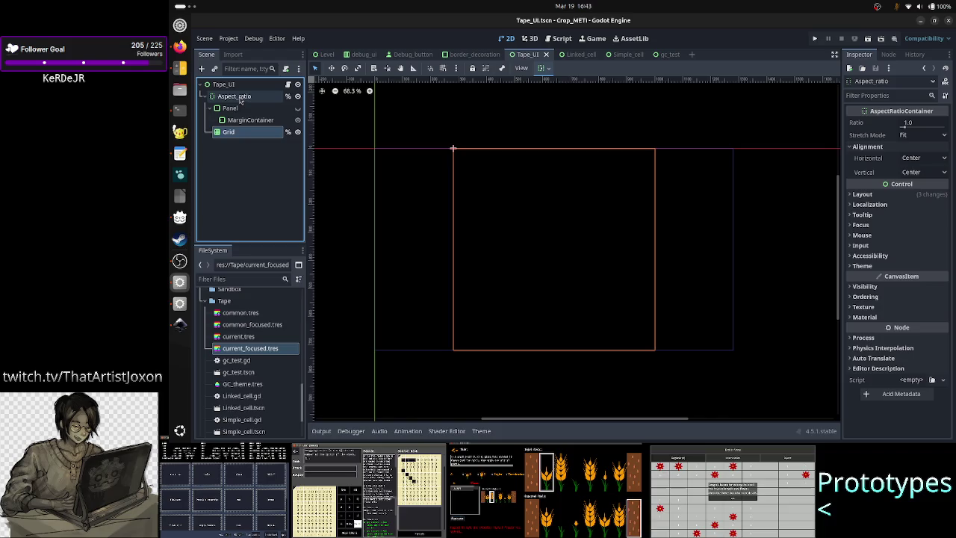
pyautogui.click(242, 121)
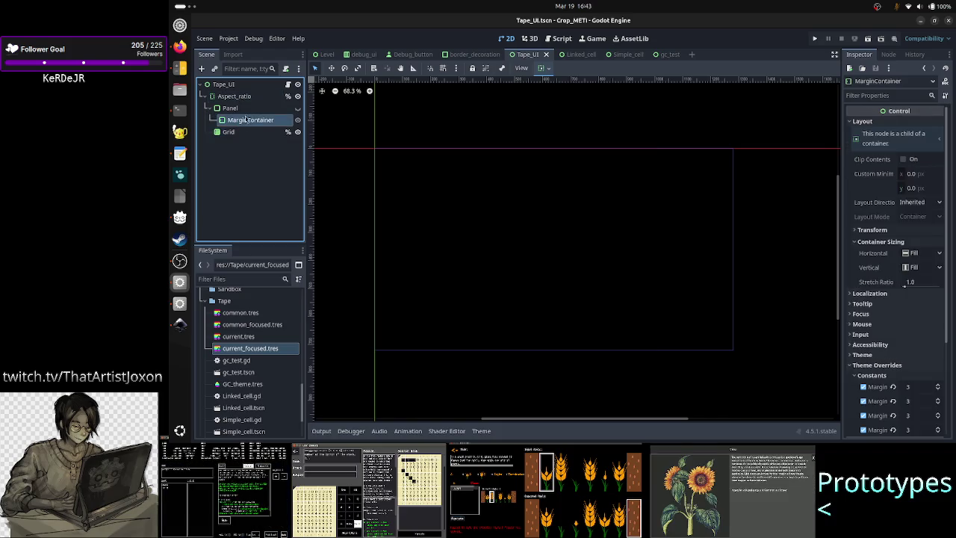
pyautogui.keyDown('ctrl'); pyautogui.click(226, 109); pyautogui.keyUp('ctrl')
pyautogui.press('Delete')
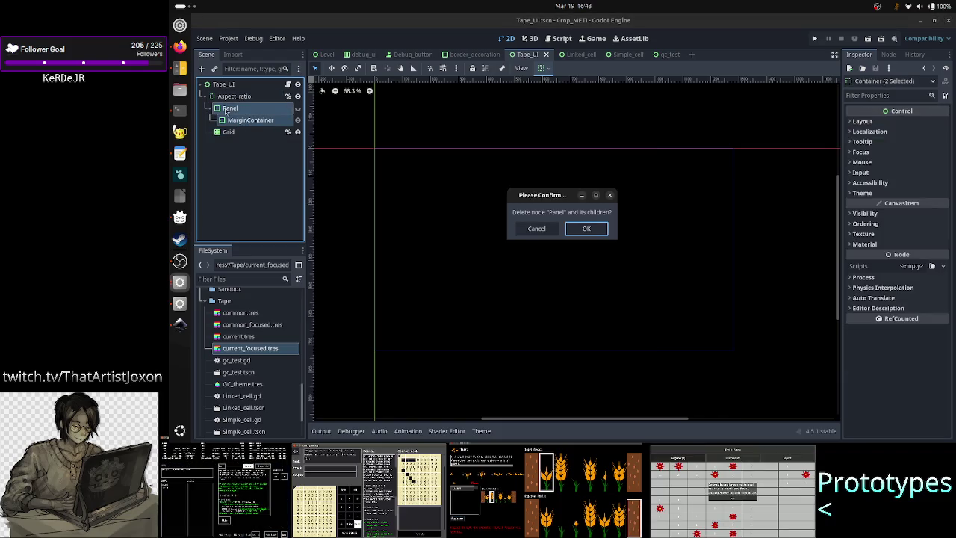
pyautogui.press('Return')
# Review the Grid node's properties, now 720 × 720 px at x 280
pyautogui.click(227, 108)
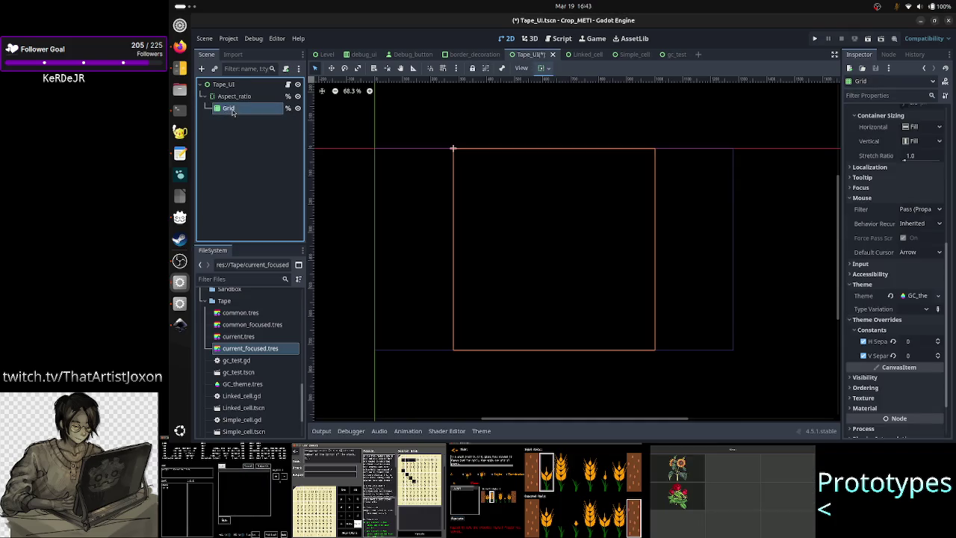
pyautogui.click(238, 96)
pyautogui.click(227, 109)
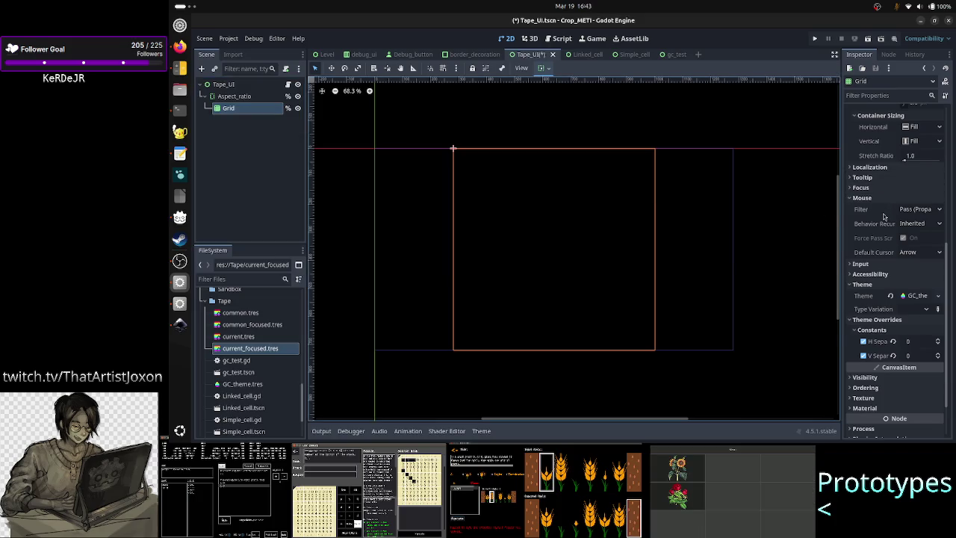
pyautogui.scroll(5, 883, 217)
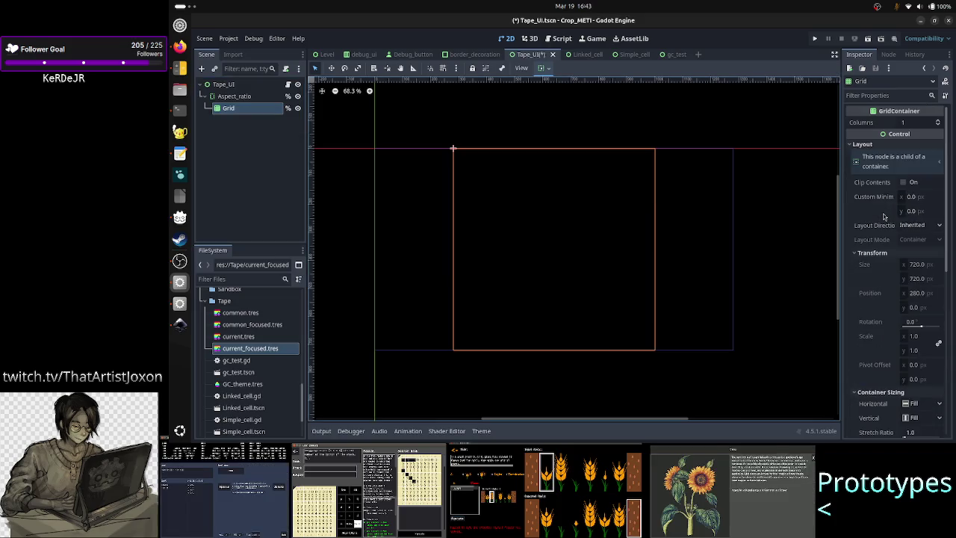
pyautogui.scroll(-4, 882, 252)
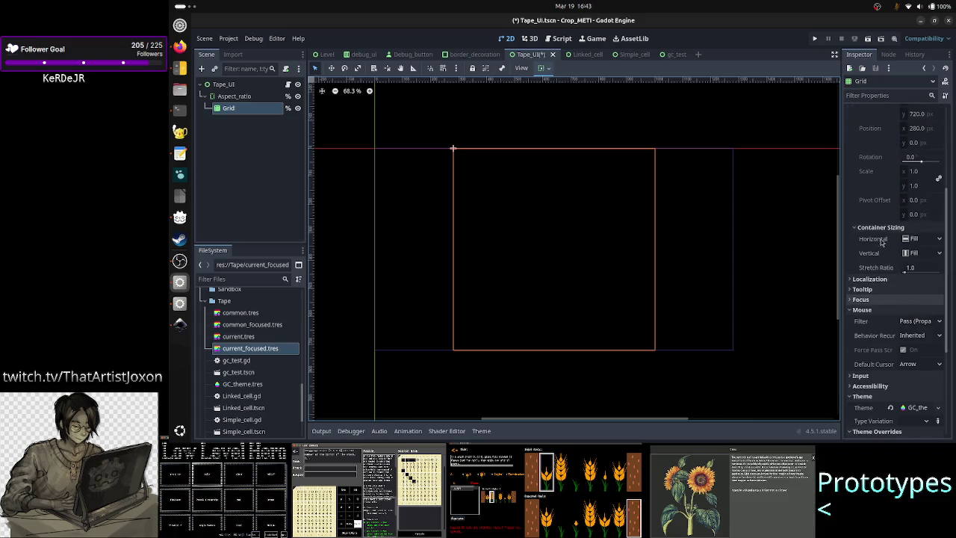
pyautogui.scroll(3, 888, 261)
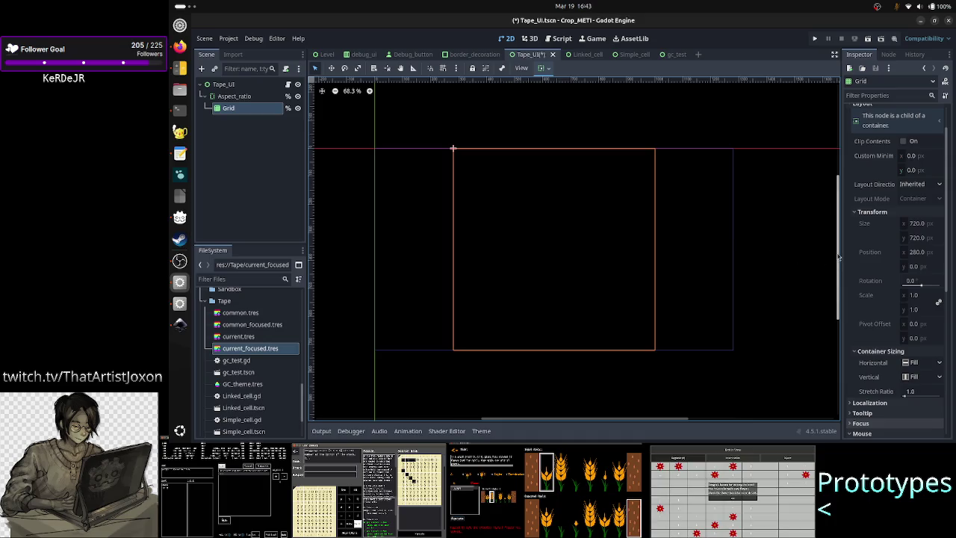
pyautogui.scroll(-2, 876, 284)
pyautogui.scroll(-1, 876, 284)
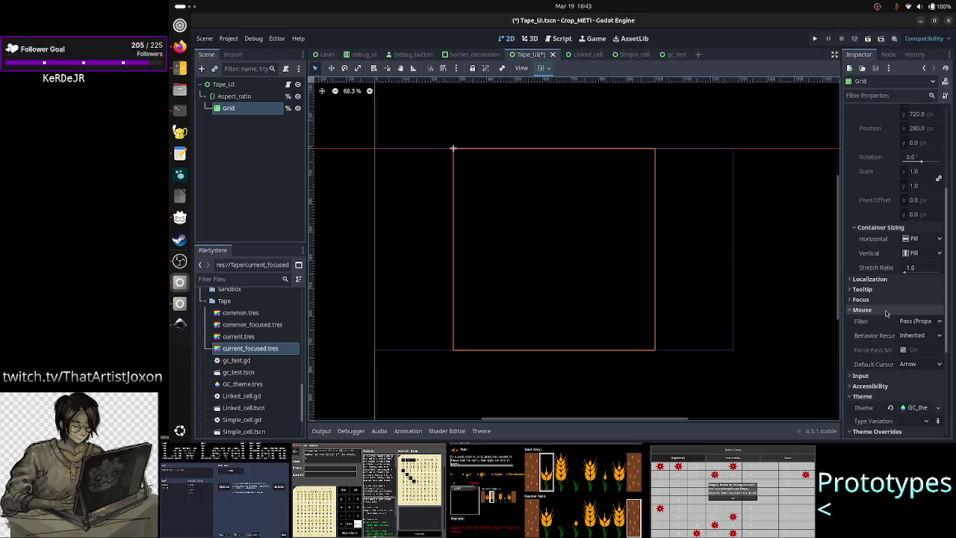
pyautogui.scroll(4, 887, 314)
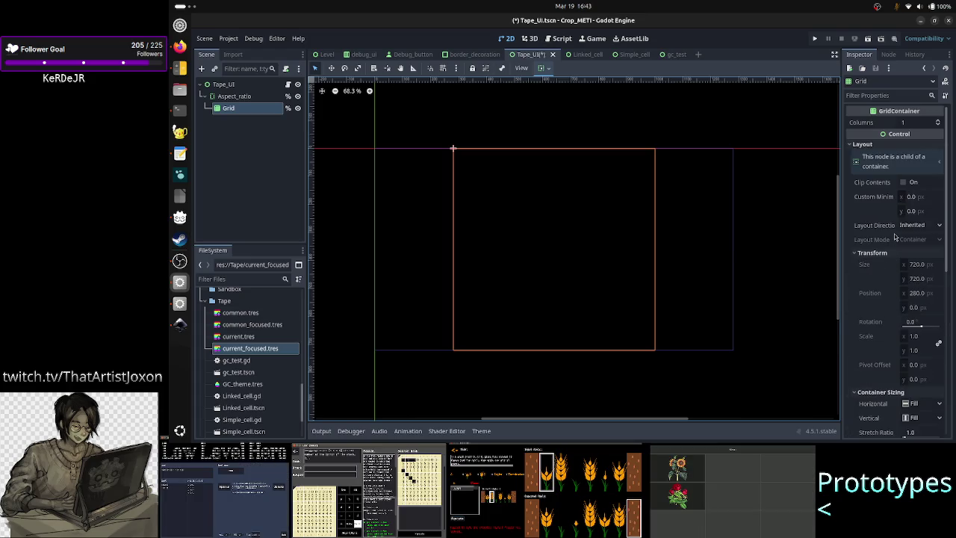
pyautogui.scroll(-3, 876, 283)
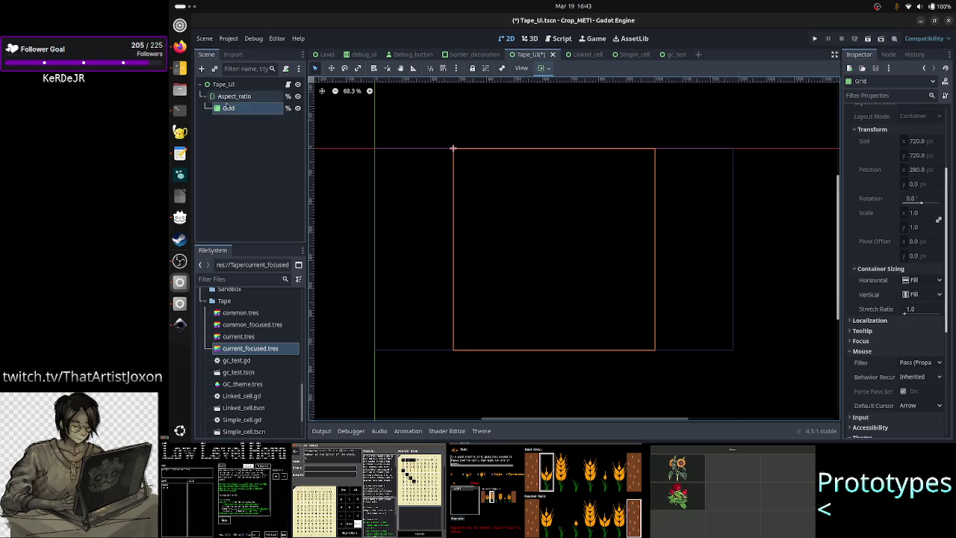
# Add a ReferenceRect under Aspect_ratio and put Grid inside it
pyautogui.click(228, 97)
pyautogui.click(201, 68)
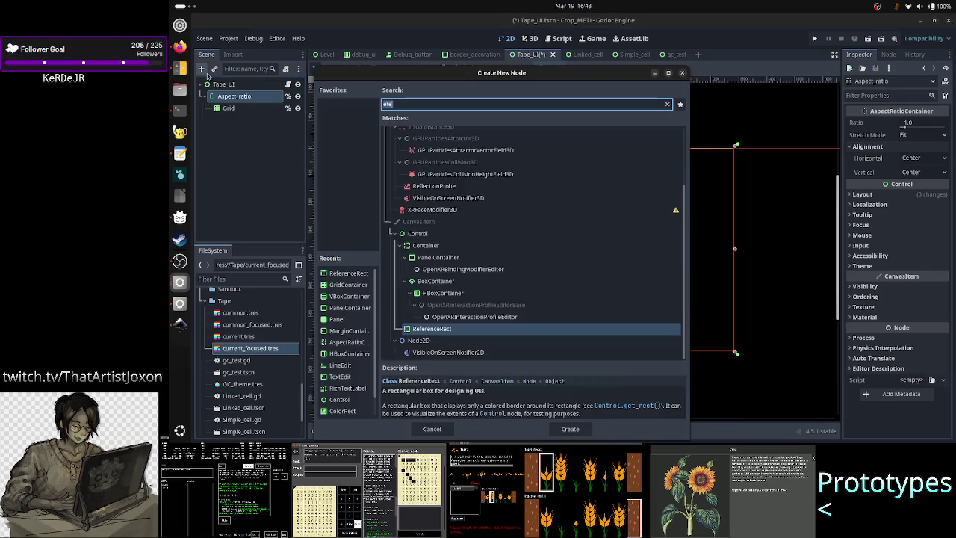
pyautogui.write('refere')
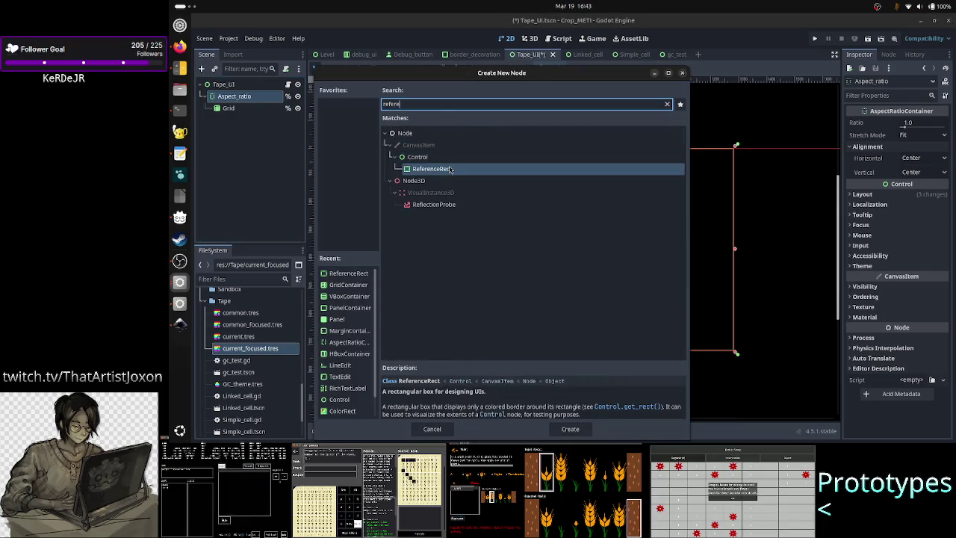
pyautogui.press('Return')
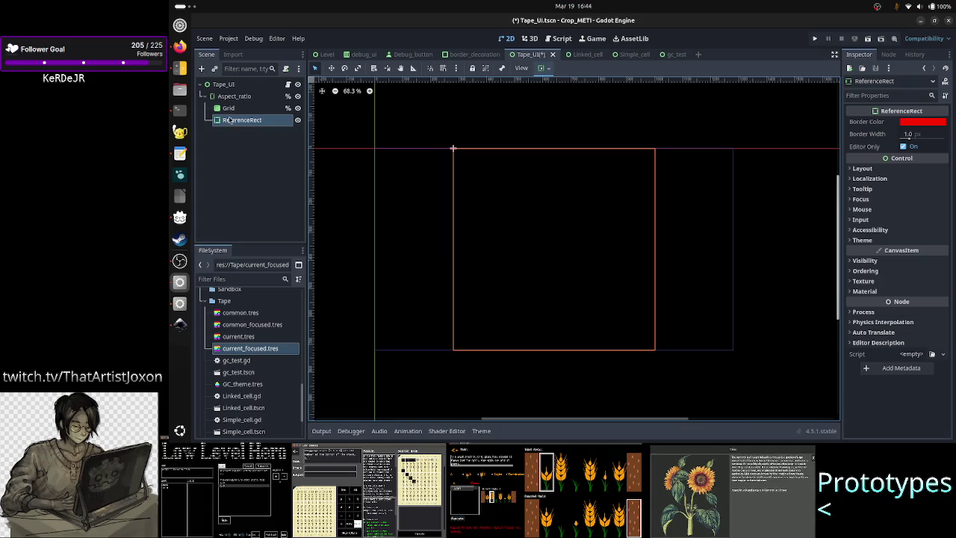
pyautogui.click(229, 109)
pyautogui.moveTo(229, 109); pyautogui.dragTo(246, 120)
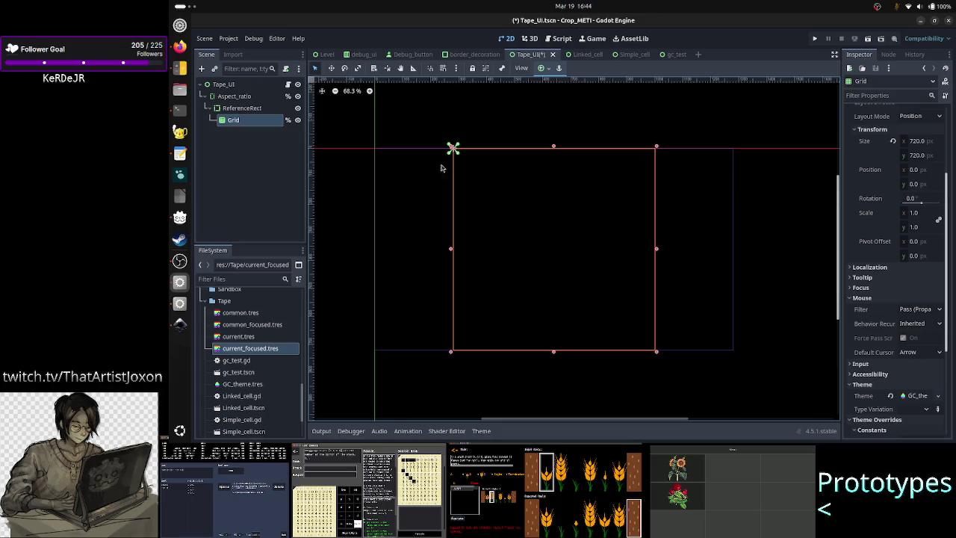
# Give the ReferenceRect a 3 px border coloured grey with R, G and B at 77
pyautogui.click(256, 110)
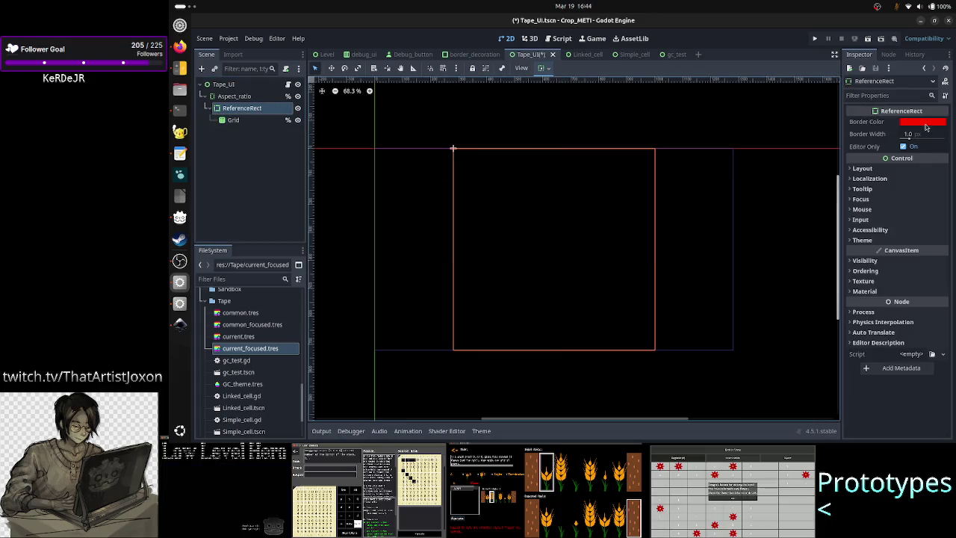
pyautogui.moveTo(915, 140); pyautogui.dragTo(916, 139)
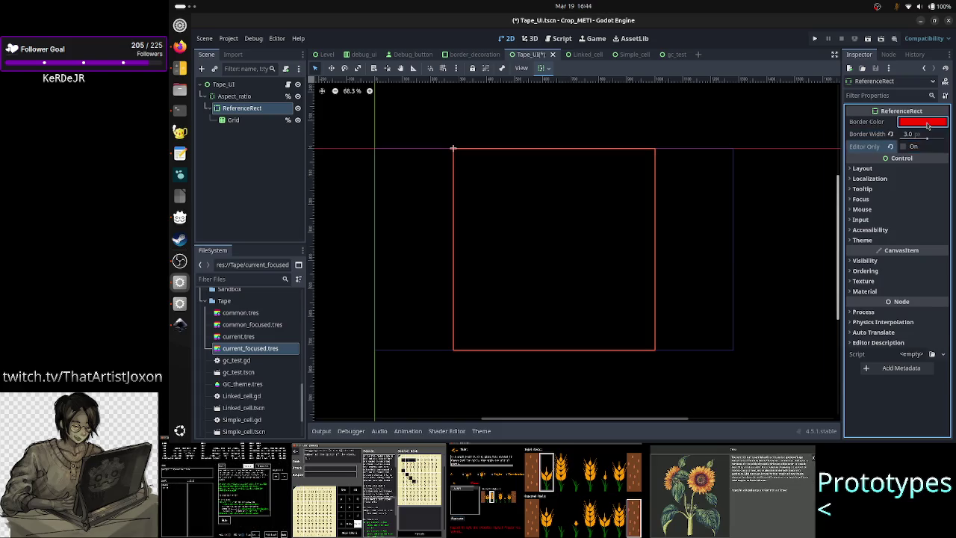
pyautogui.click(923, 122)
pyautogui.click(929, 273)
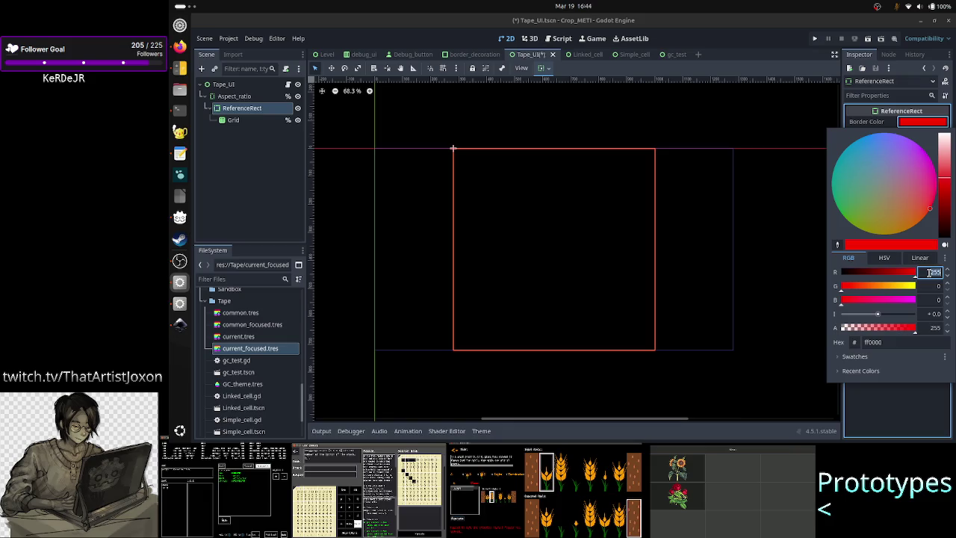
pyautogui.click(938, 286)
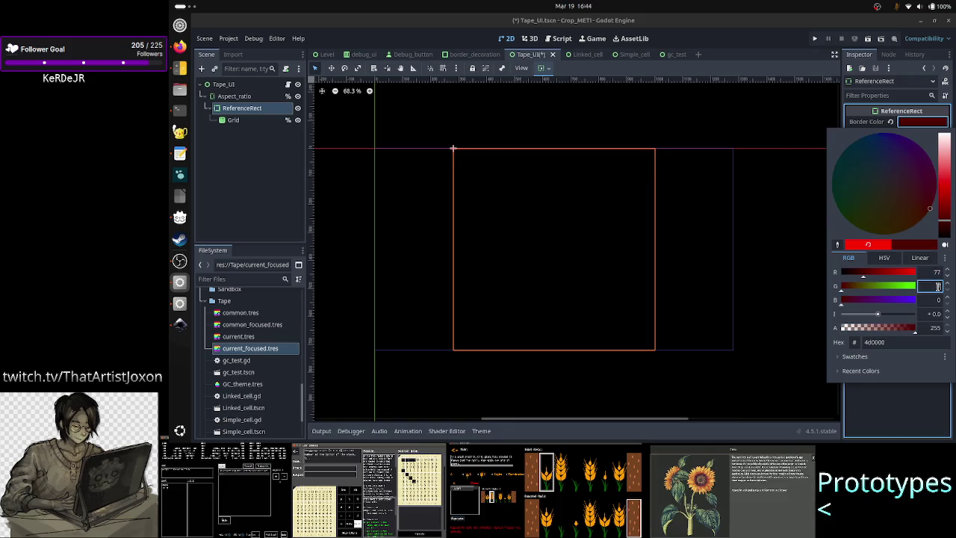
pyautogui.write('77')
pyautogui.click(933, 299)
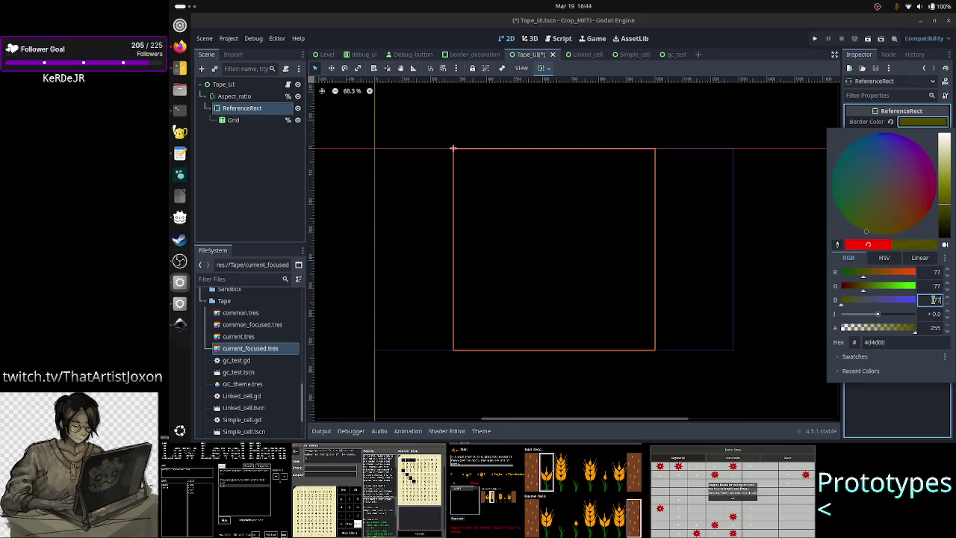
pyautogui.click(937, 286)
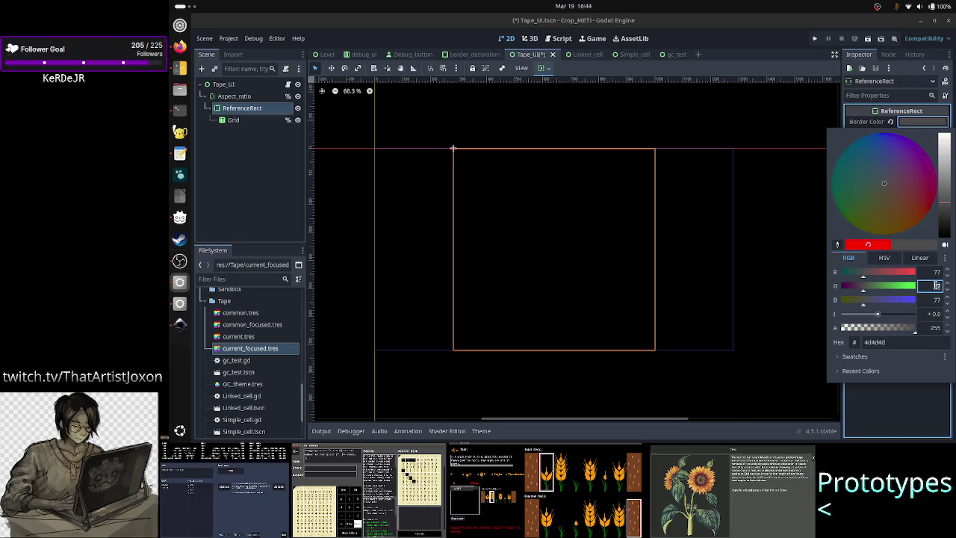
pyautogui.click(869, 411)
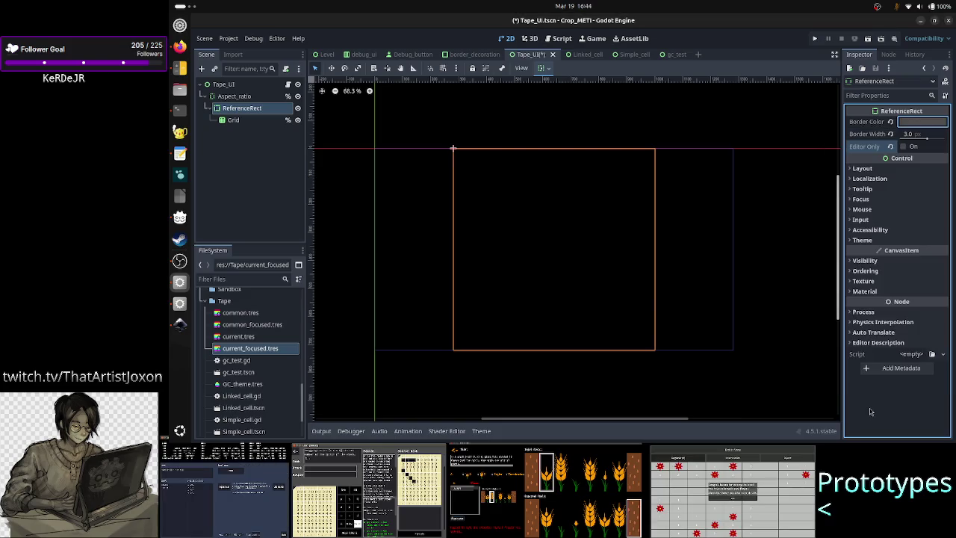
# Apply the Full Rect anchor preset to the Grid node
pyautogui.click(232, 120)
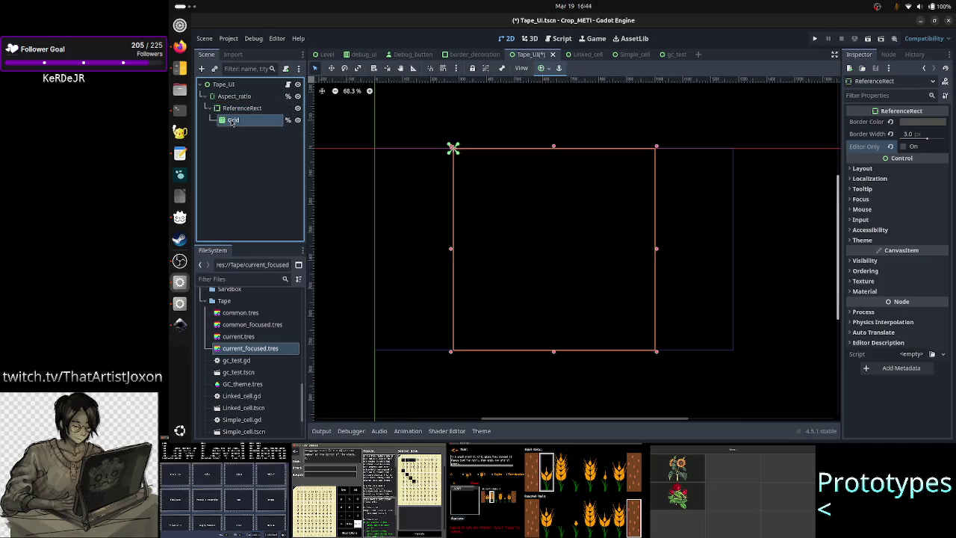
pyautogui.click(238, 110)
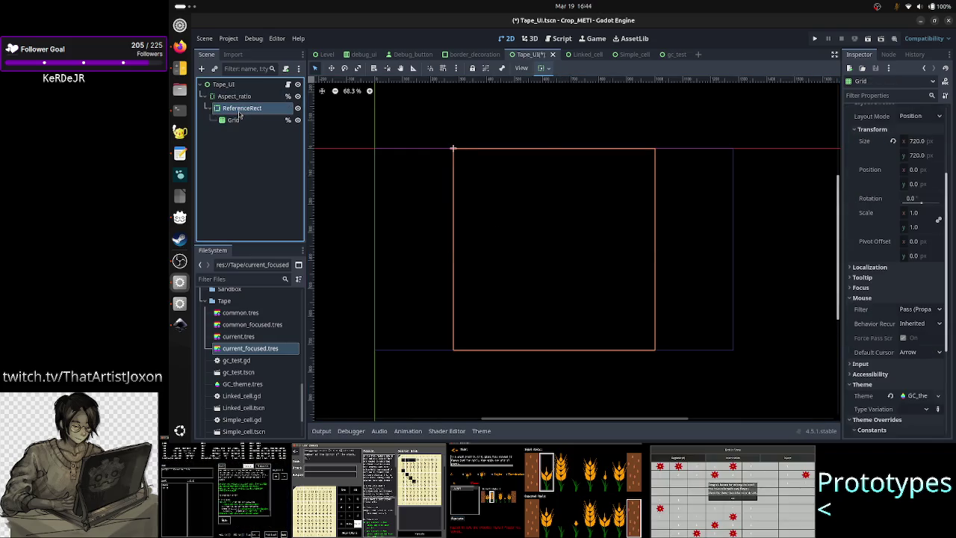
pyautogui.click(234, 120)
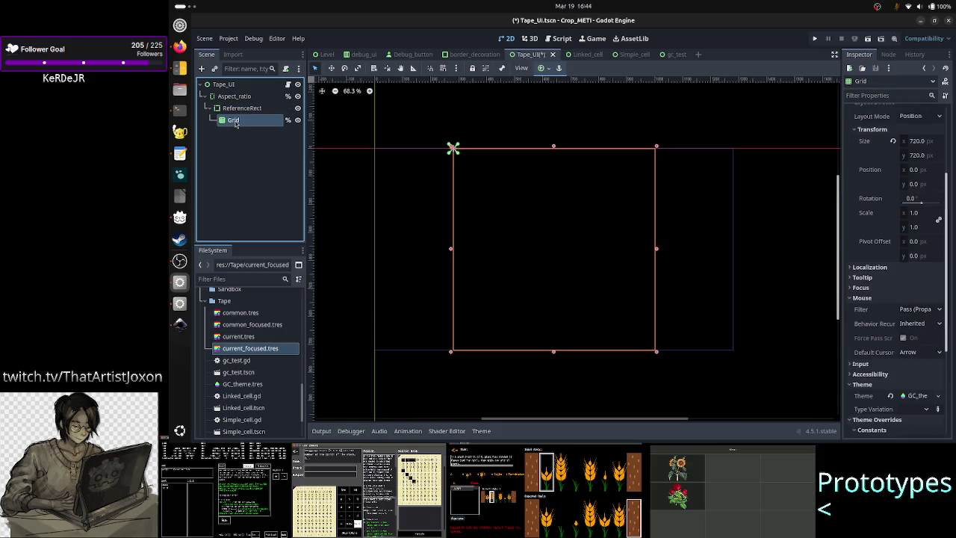
pyautogui.click(559, 67)
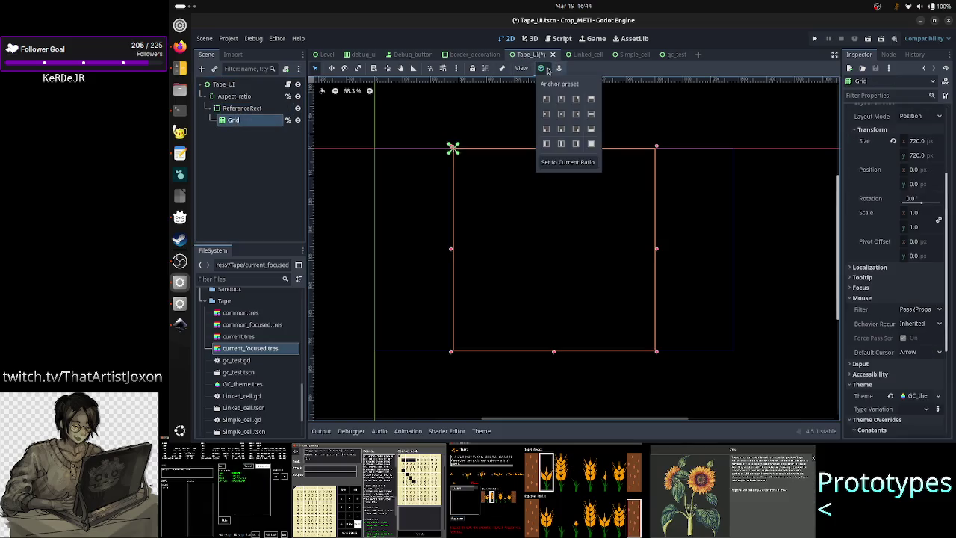
pyautogui.click(590, 144)
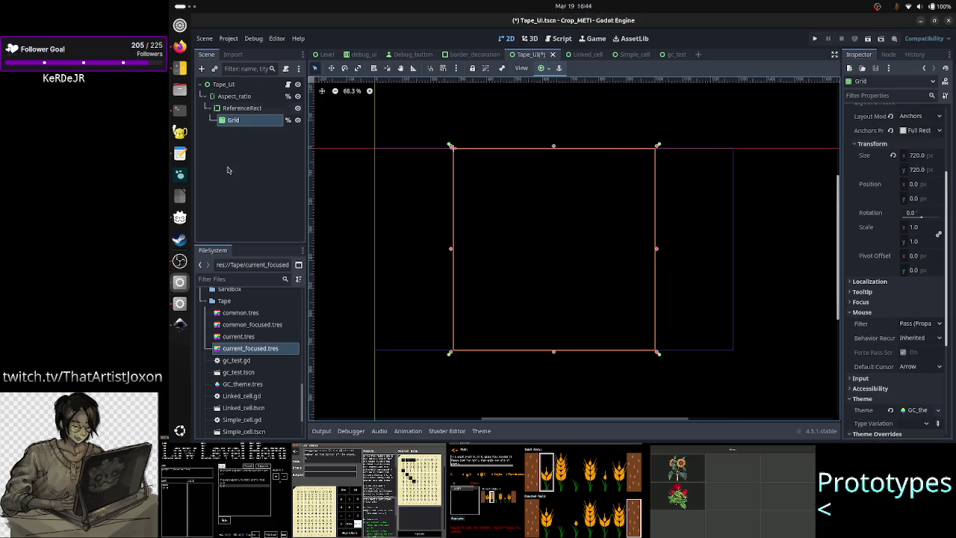
# Check the ReferenceRect's Layout and Container Sizing, then save Tape_UI
pyautogui.click(241, 109)
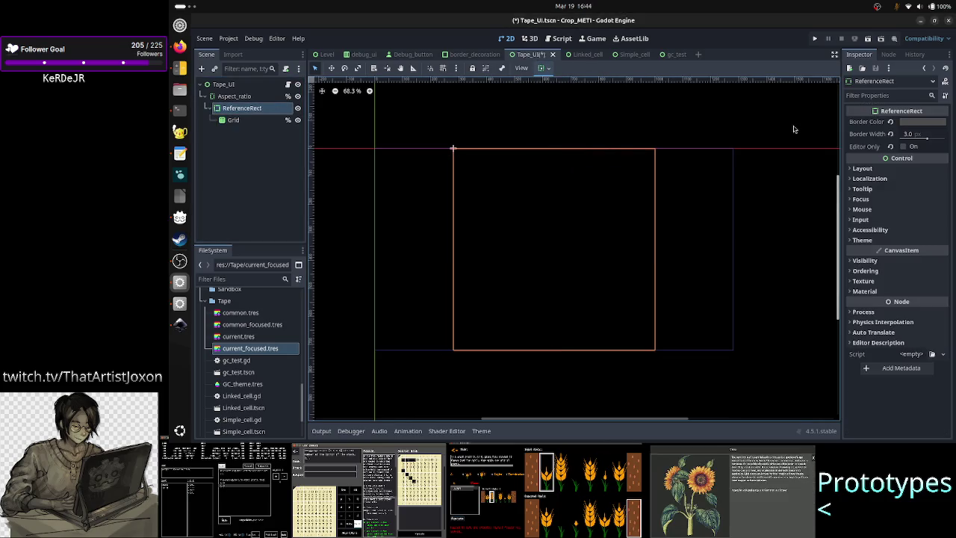
pyautogui.click(879, 169)
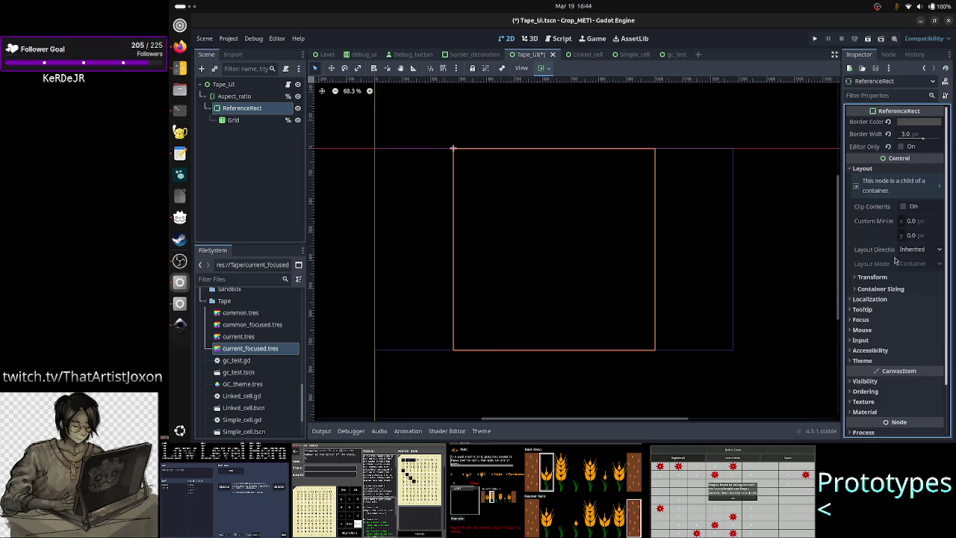
pyautogui.click(890, 289)
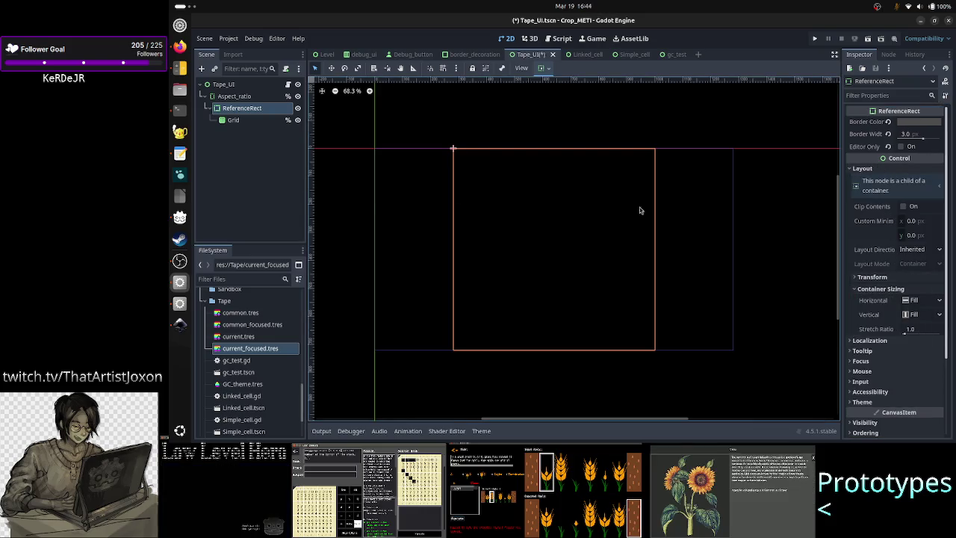
pyautogui.click(225, 155)
pyautogui.hotkey('ctrl', 's')
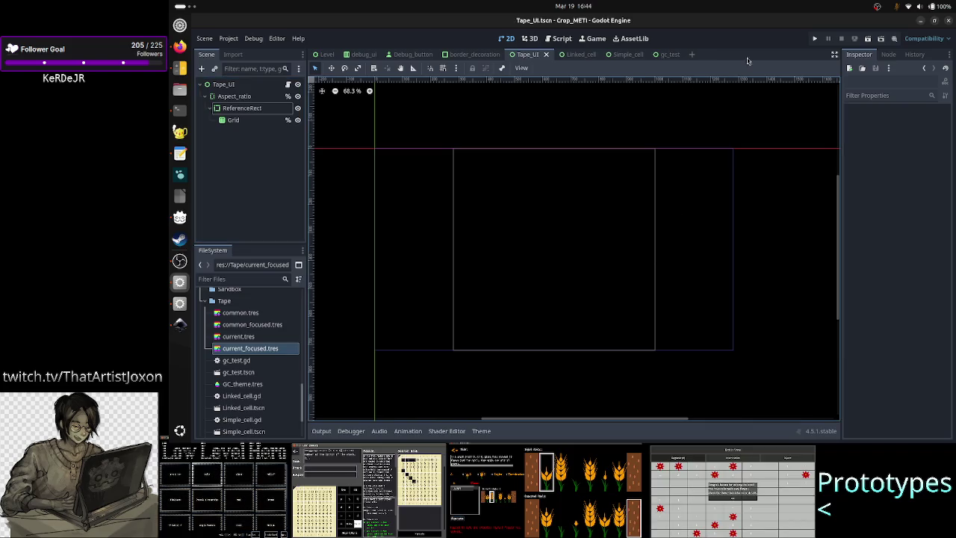
pyautogui.click(868, 41)
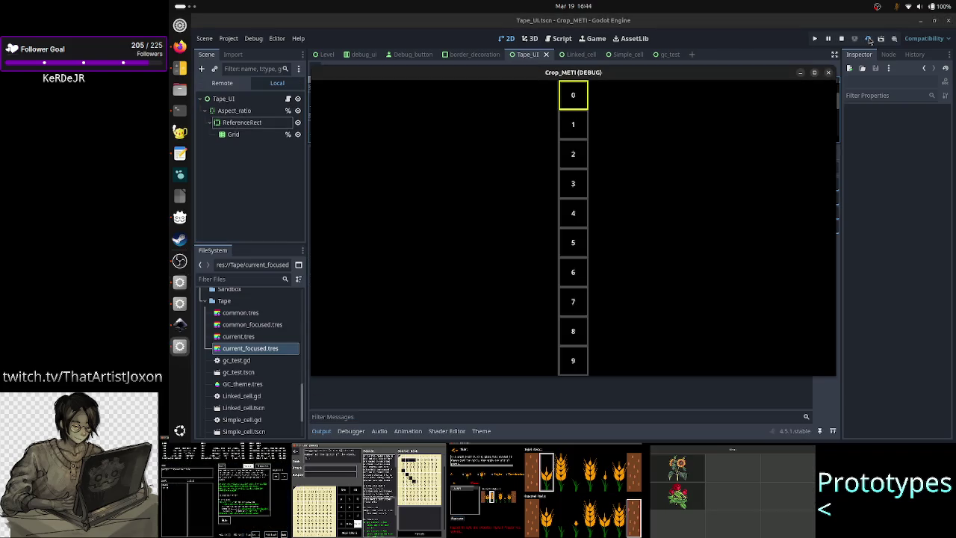
pyautogui.click(815, 72)
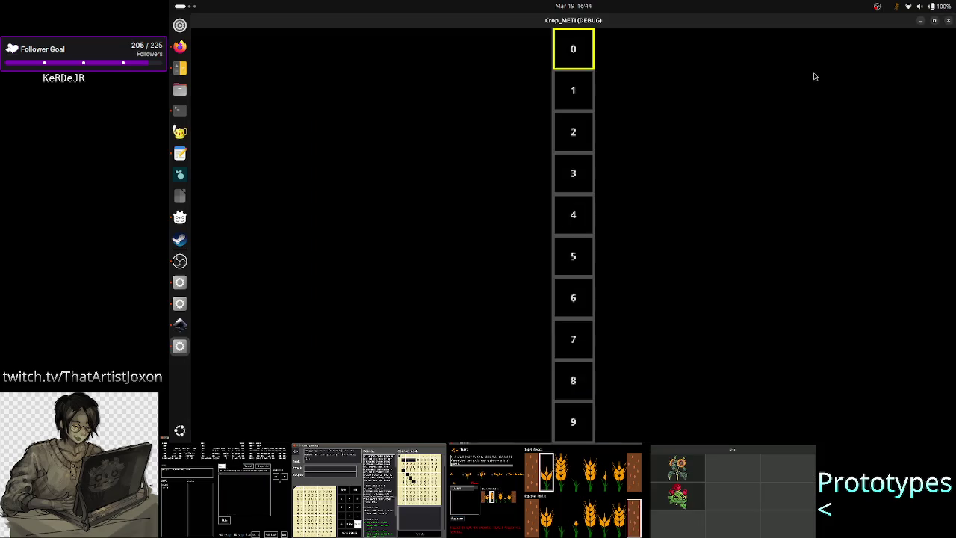
pyautogui.click(948, 21)
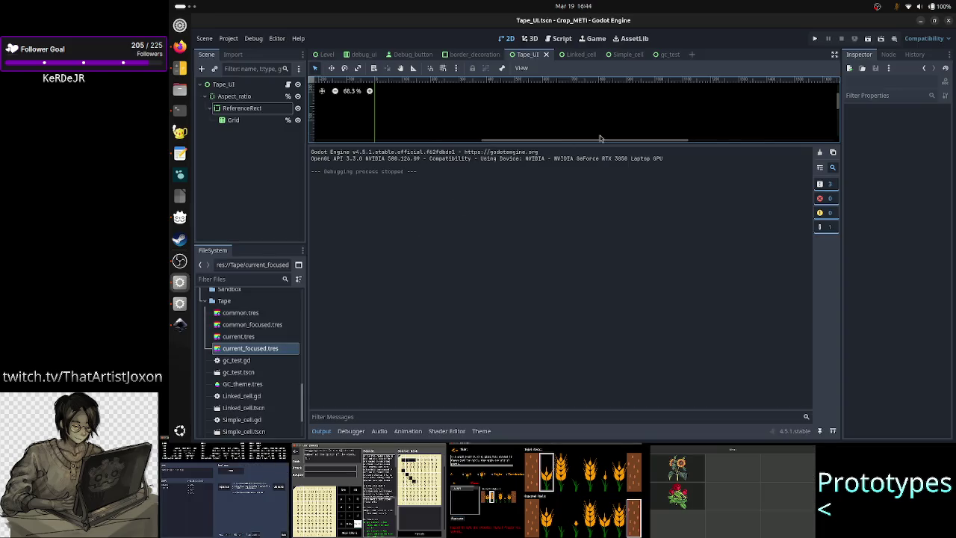
pyautogui.moveTo(575, 142); pyautogui.dragTo(554, 376)
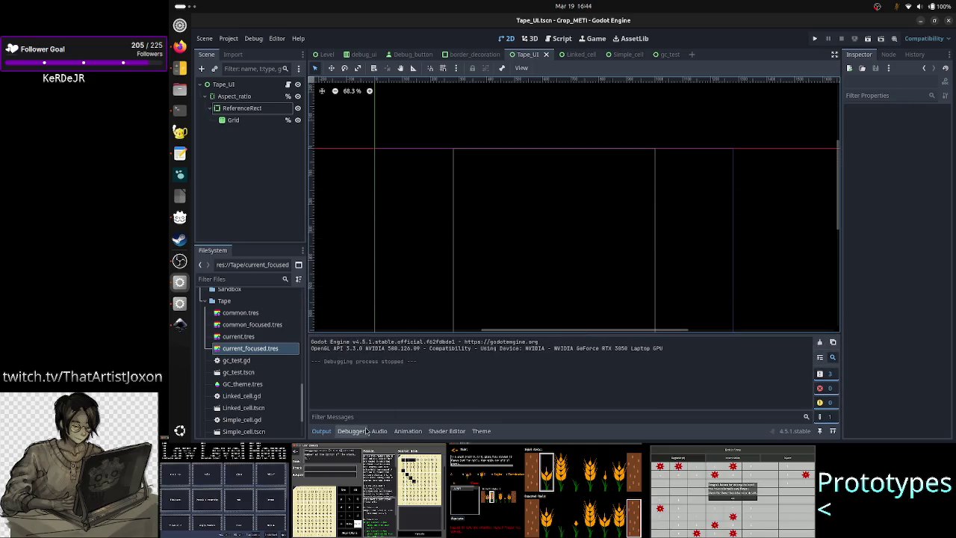
pyautogui.click(322, 430)
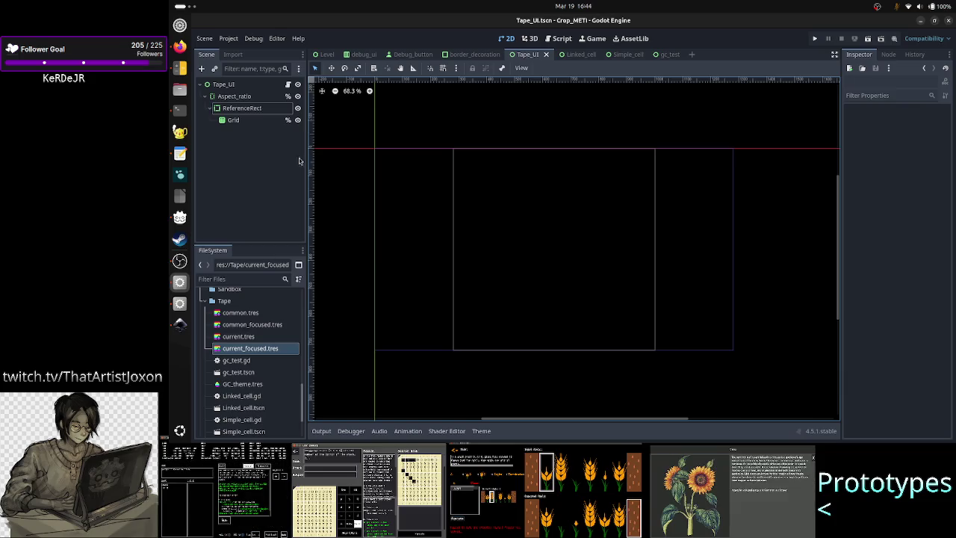
# Open Tape_UI.gd from the Aspect_ratio node's script icon and scroll through its code
pyautogui.click(245, 98)
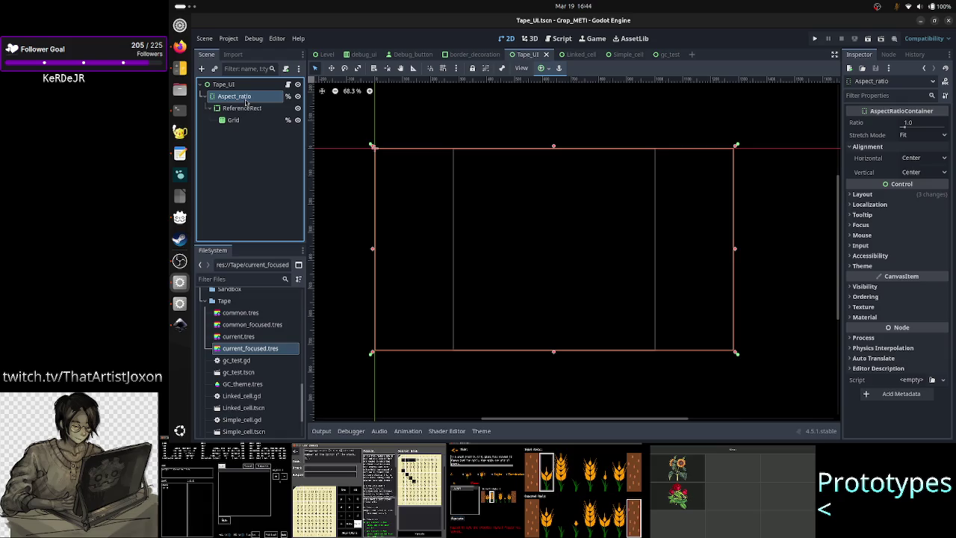
pyautogui.click(288, 84)
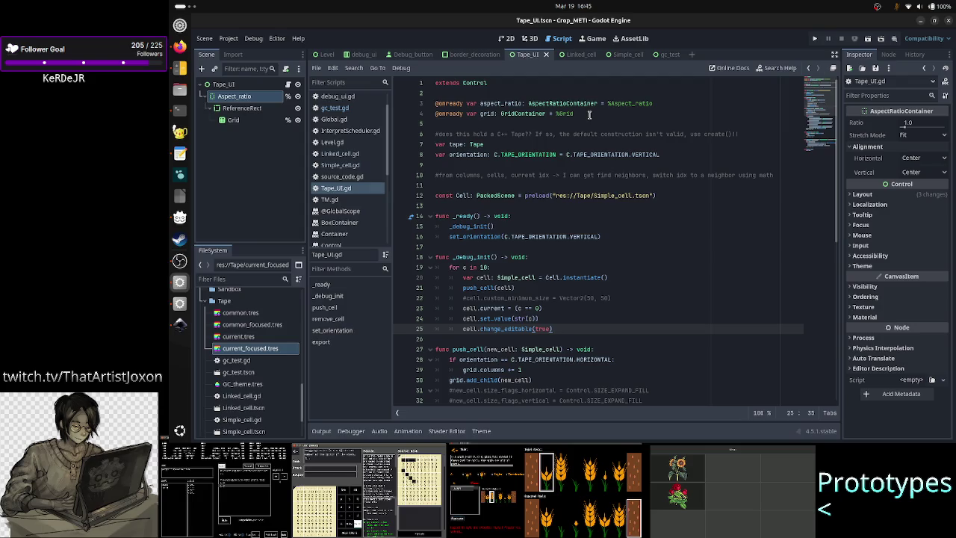
pyautogui.click(629, 95)
pyautogui.scroll(-10, 630, 95)
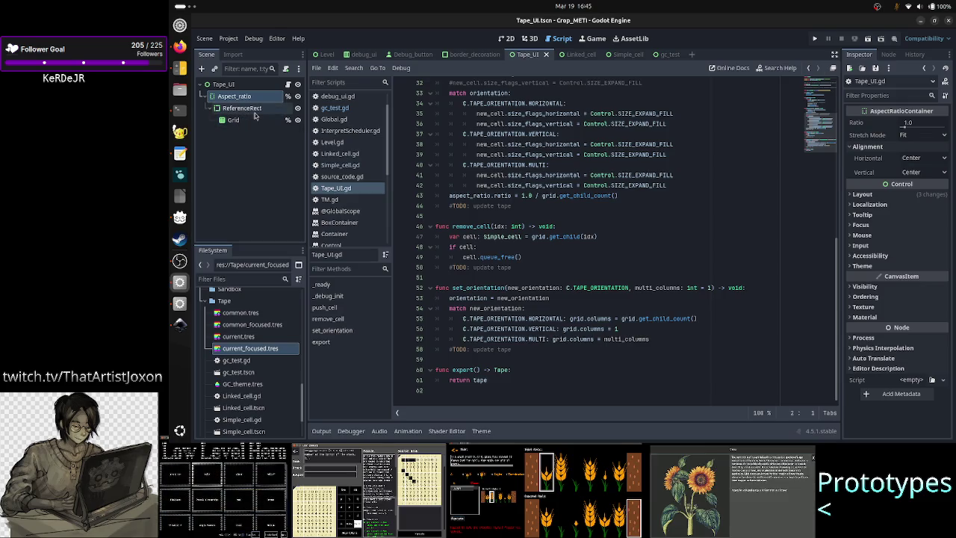
pyautogui.click(247, 123)
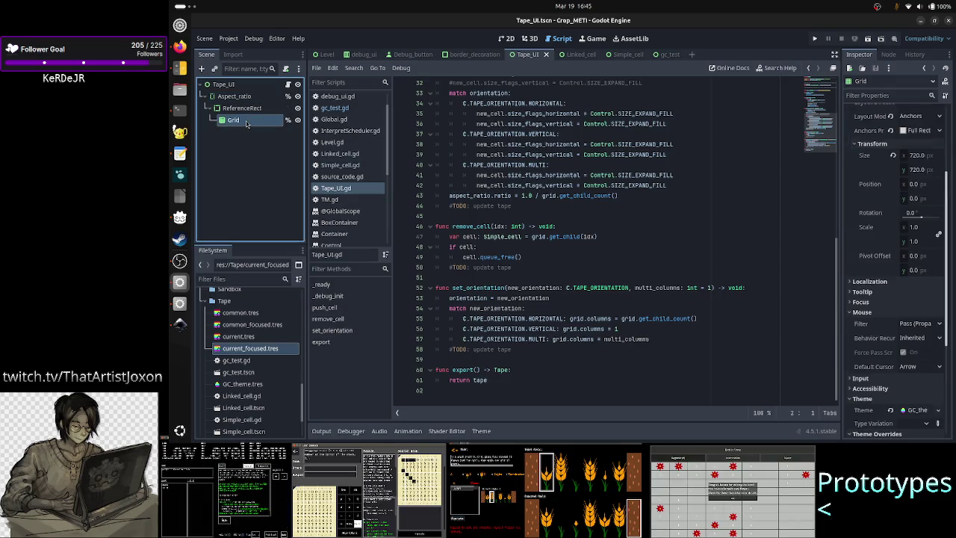
# Set the ReferenceRect Border Width to 10, then test-run and stop Tape_UI
pyautogui.click(242, 108)
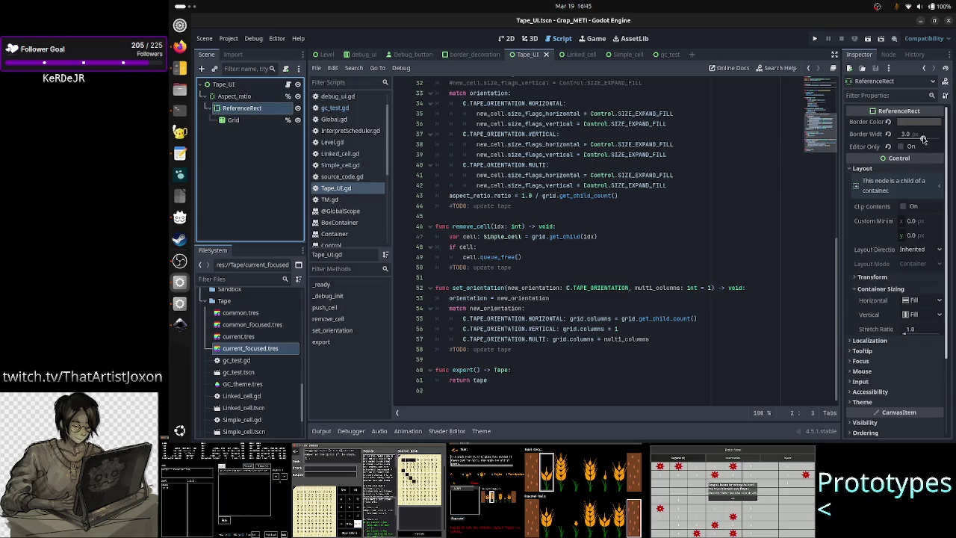
pyautogui.click(923, 134)
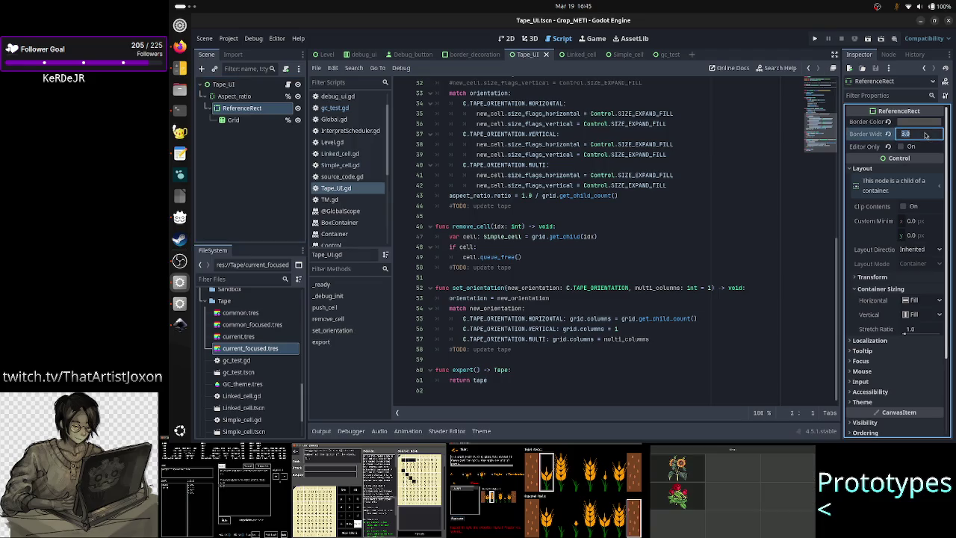
pyautogui.write('10')
pyautogui.press('Return')
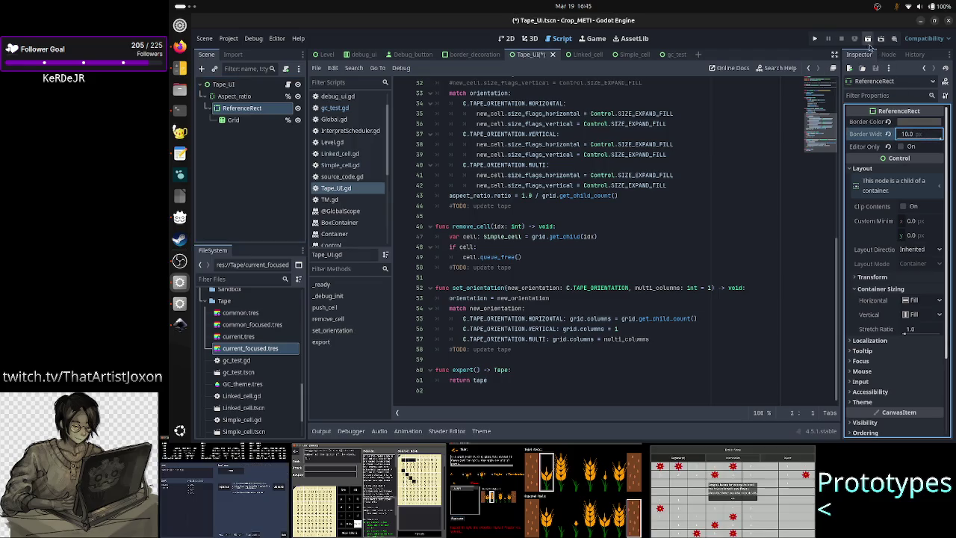
pyautogui.click(868, 41)
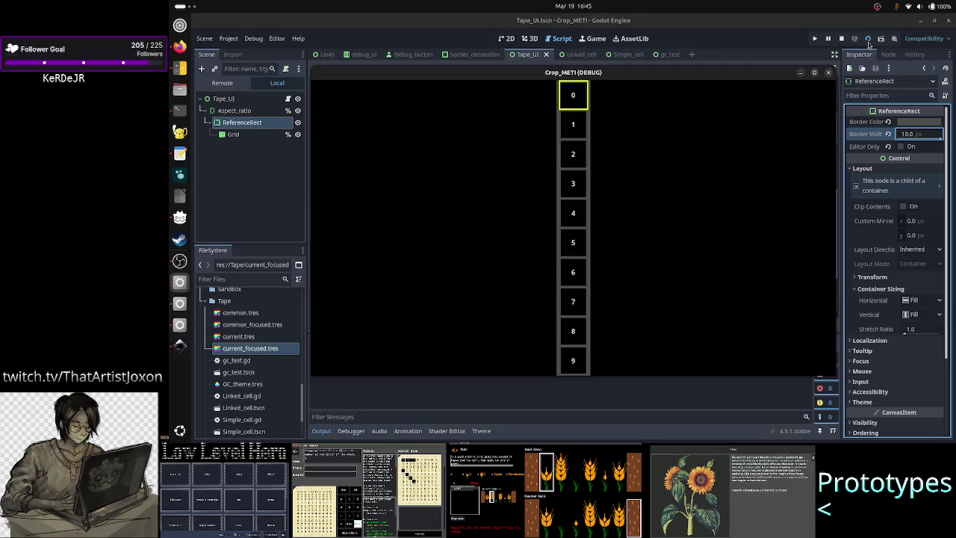
pyautogui.click(828, 72)
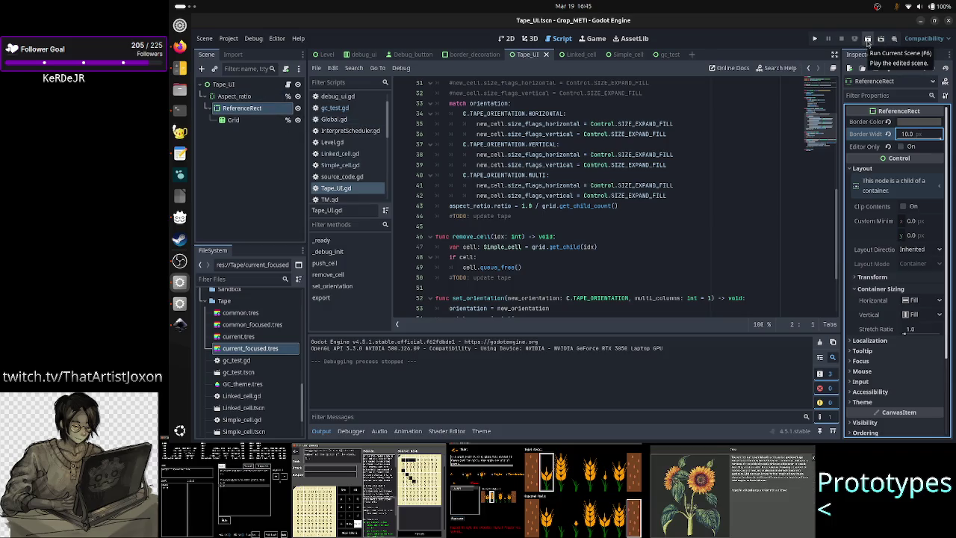
# Run Tape_UI and expand Aspect_ratio, ReferenceRect and Grid in the Remote tree
pyautogui.click(867, 39)
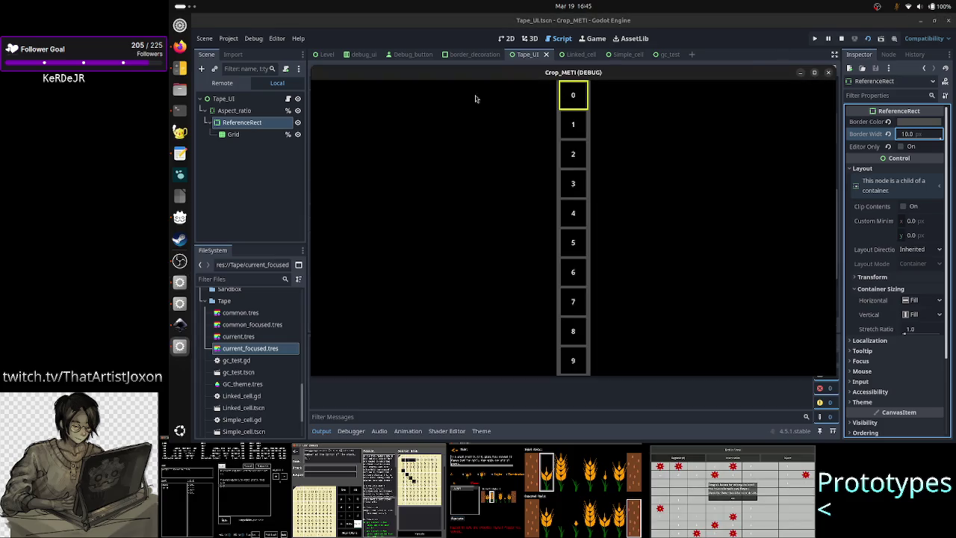
pyautogui.click(222, 83)
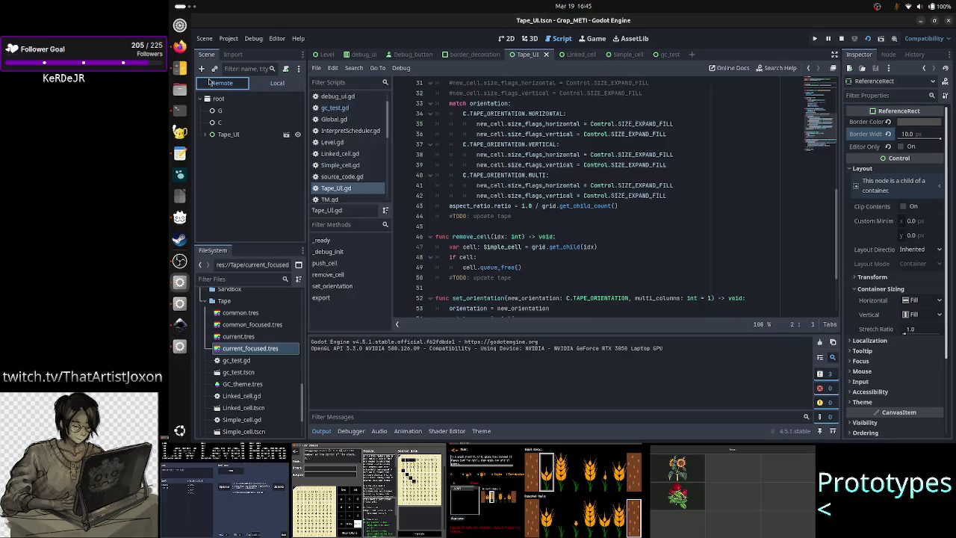
pyautogui.click(217, 147)
pyautogui.click(239, 146)
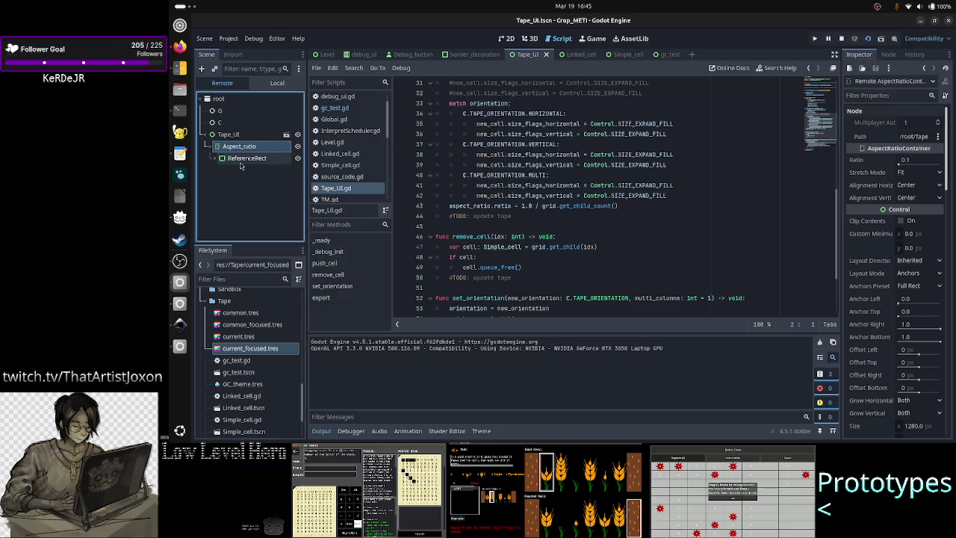
pyautogui.click(241, 158)
pyautogui.click(238, 170)
pyautogui.click(222, 170)
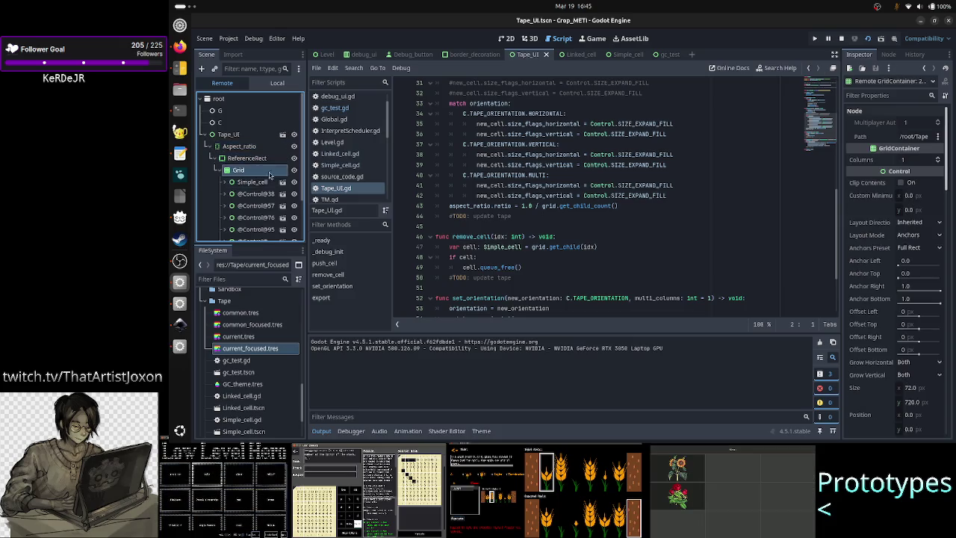
pyautogui.click(179, 346)
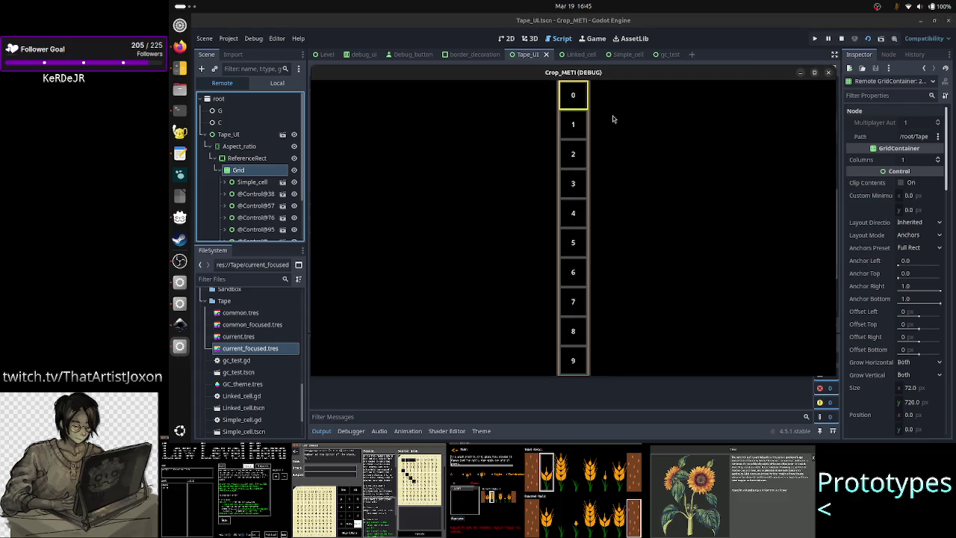
pyautogui.rightClick(663, 74)
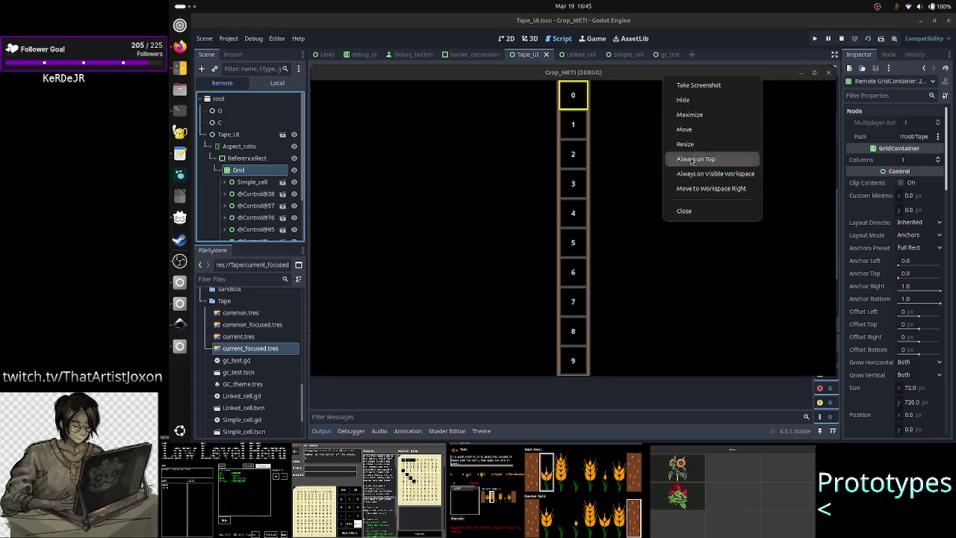
pyautogui.click(693, 162)
pyautogui.click(248, 193)
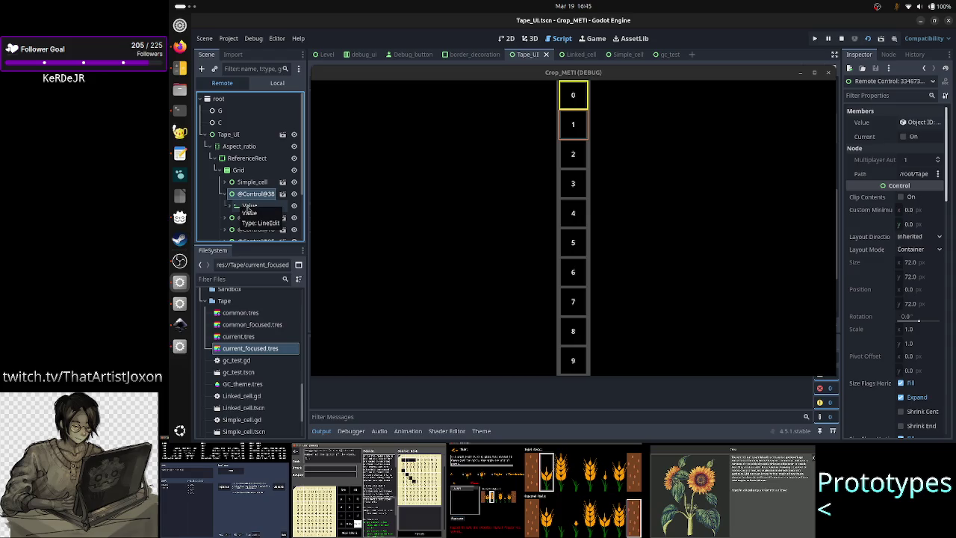
pyautogui.click(254, 208)
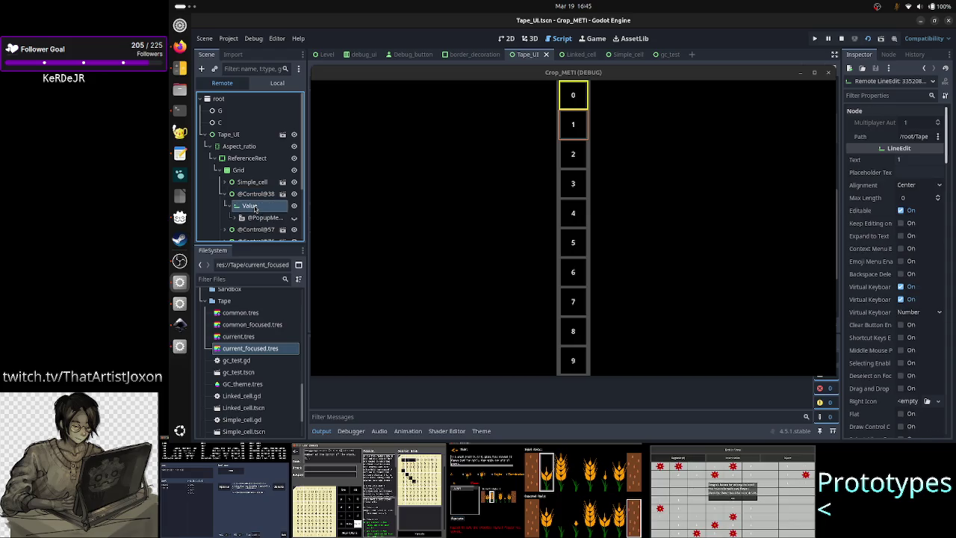
pyautogui.click(256, 195)
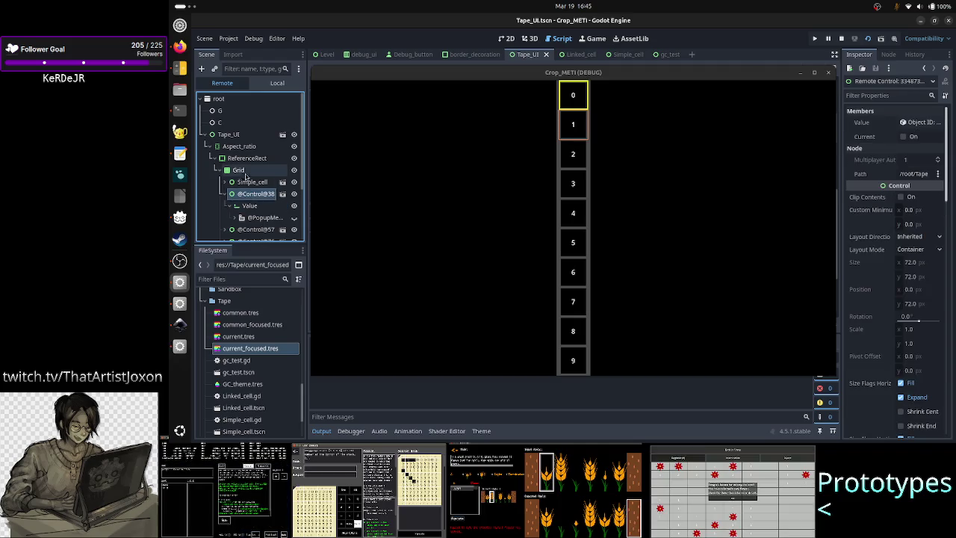
pyautogui.click(239, 171)
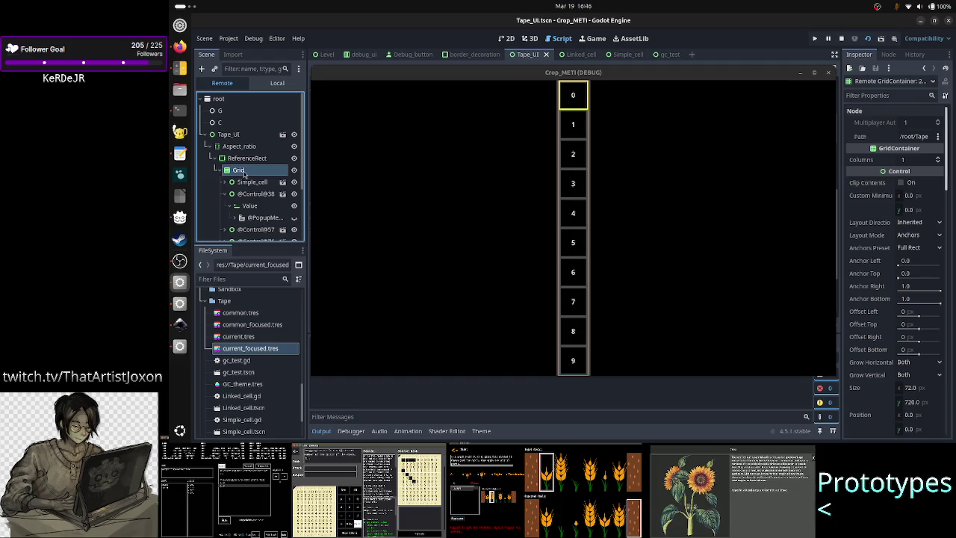
pyautogui.click(255, 160)
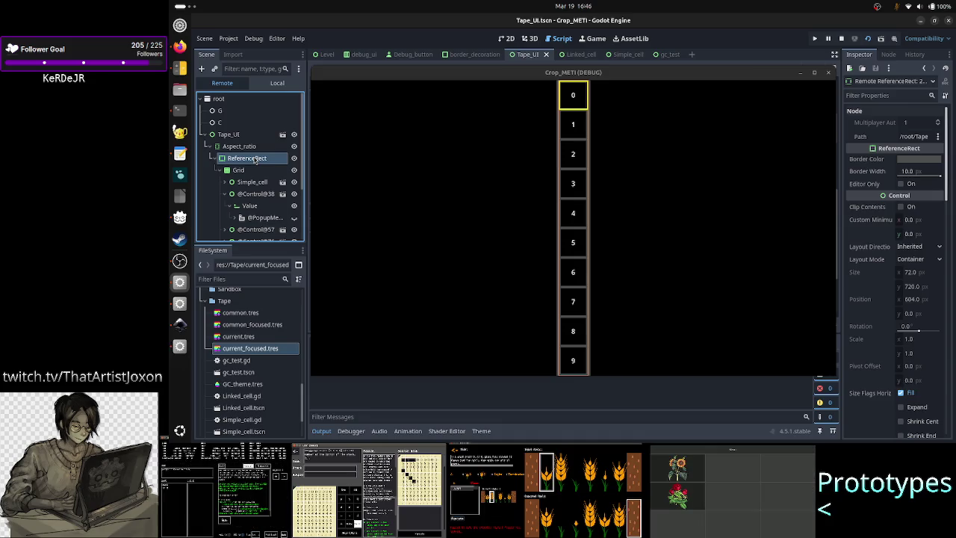
pyautogui.click(238, 171)
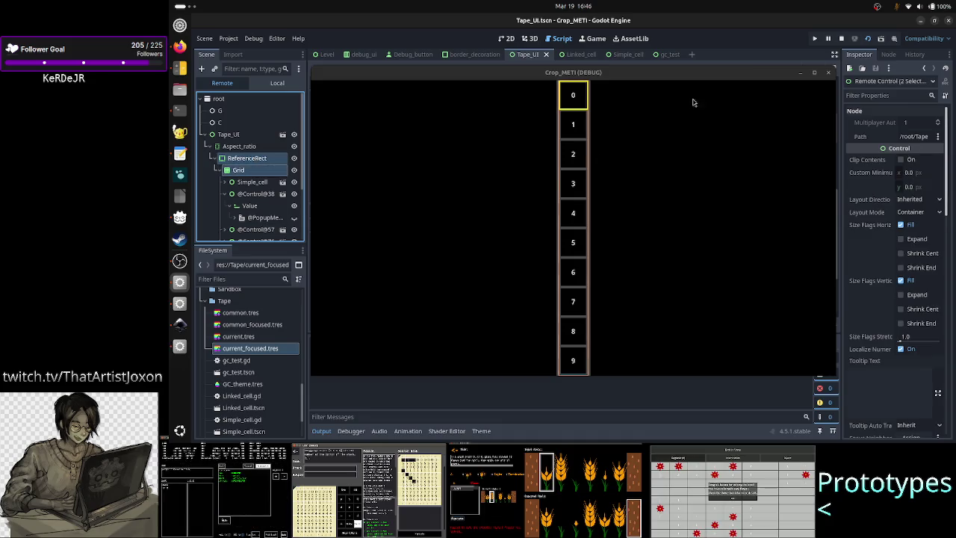
pyautogui.click(814, 74)
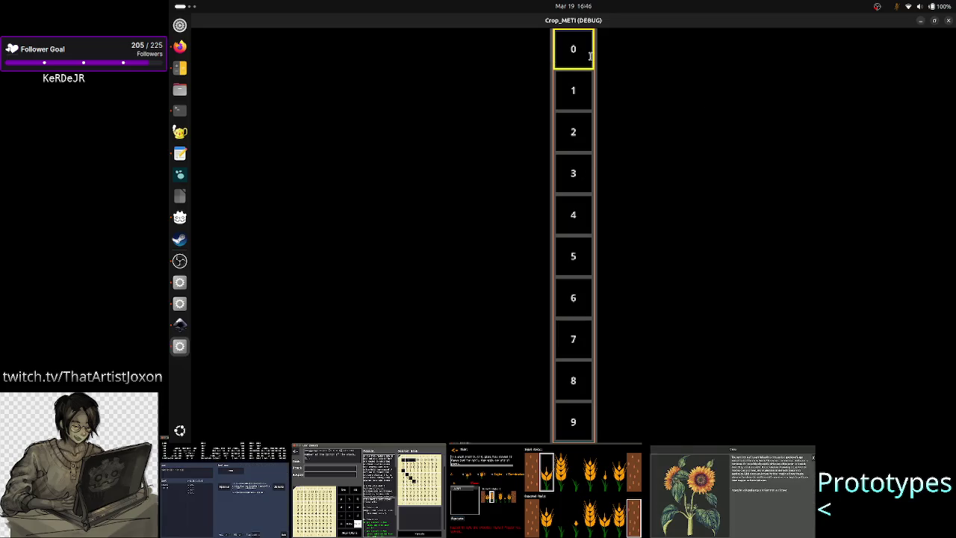
pyautogui.click(934, 20)
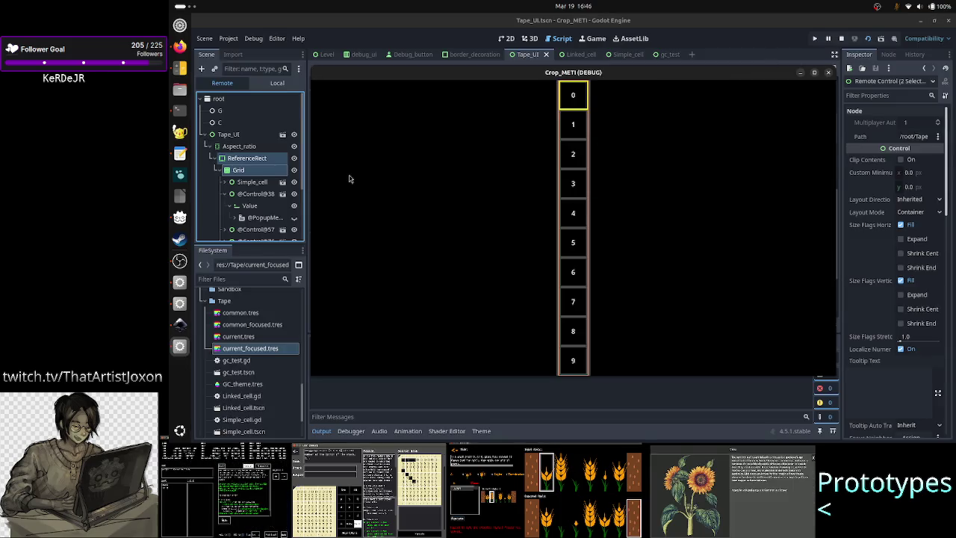
# Hide tape cells 0 and 1 in the Remote tree and collapse their child lists
pyautogui.click(253, 182)
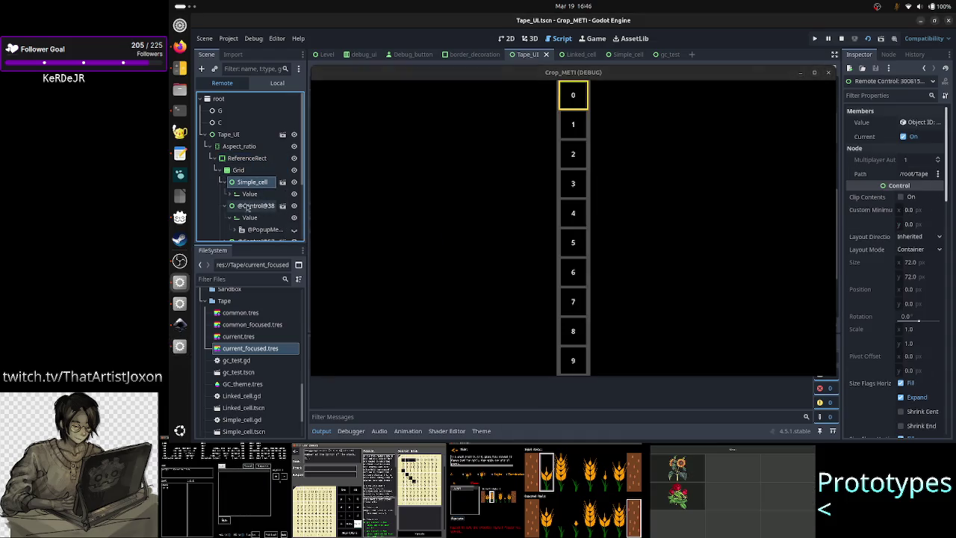
pyautogui.click(294, 205)
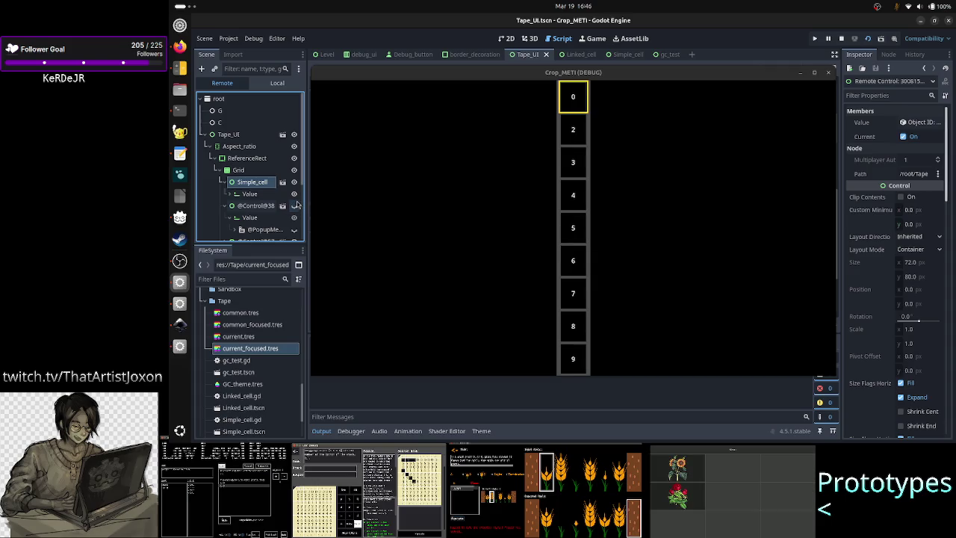
pyautogui.click(294, 183)
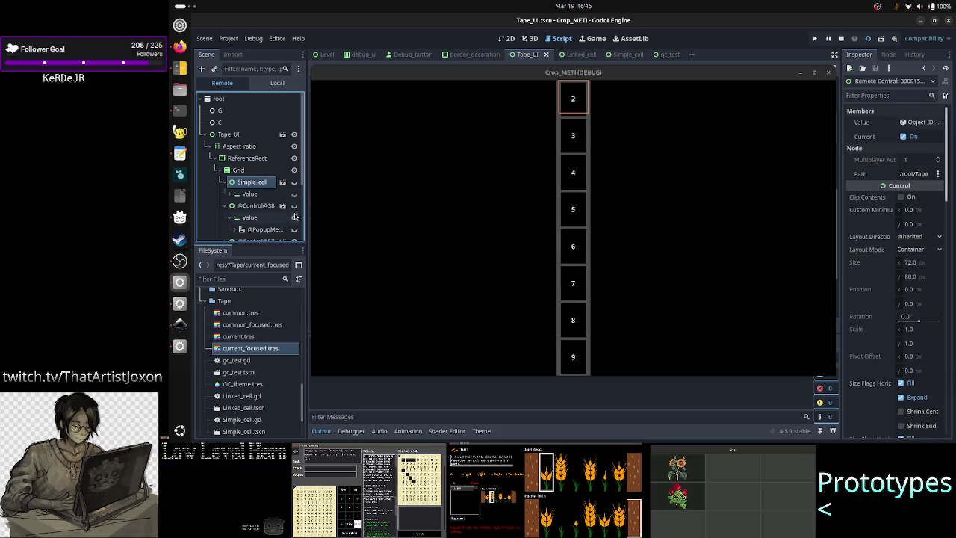
pyautogui.click(224, 183)
pyautogui.click(227, 196)
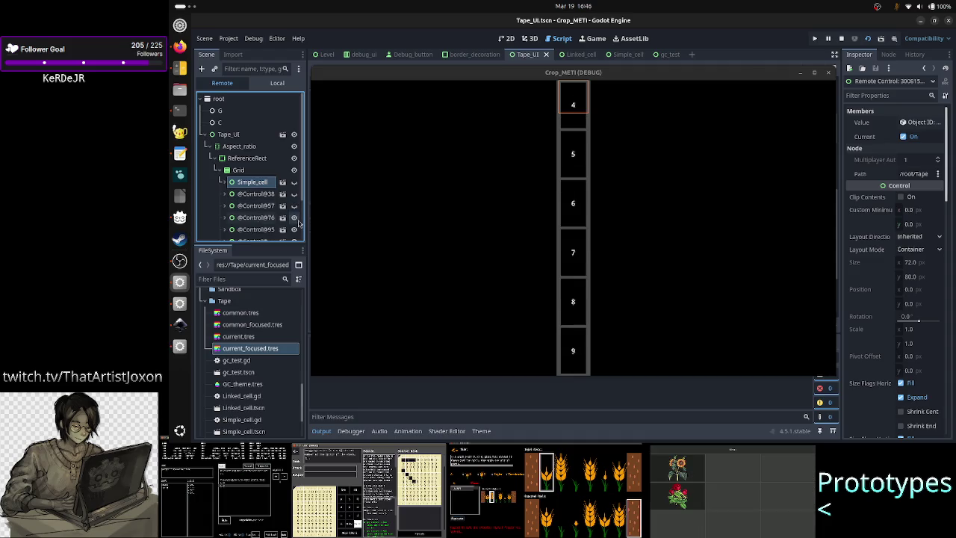
# Hide the remaining tape cells, 2 through 9, leaving the column empty
pyautogui.scroll(-3, 293, 199)
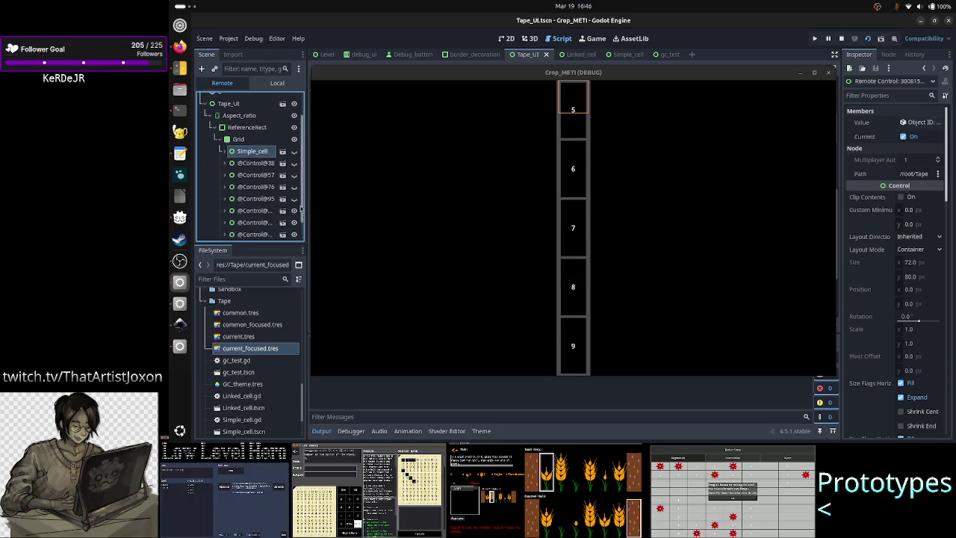
pyautogui.click(293, 196)
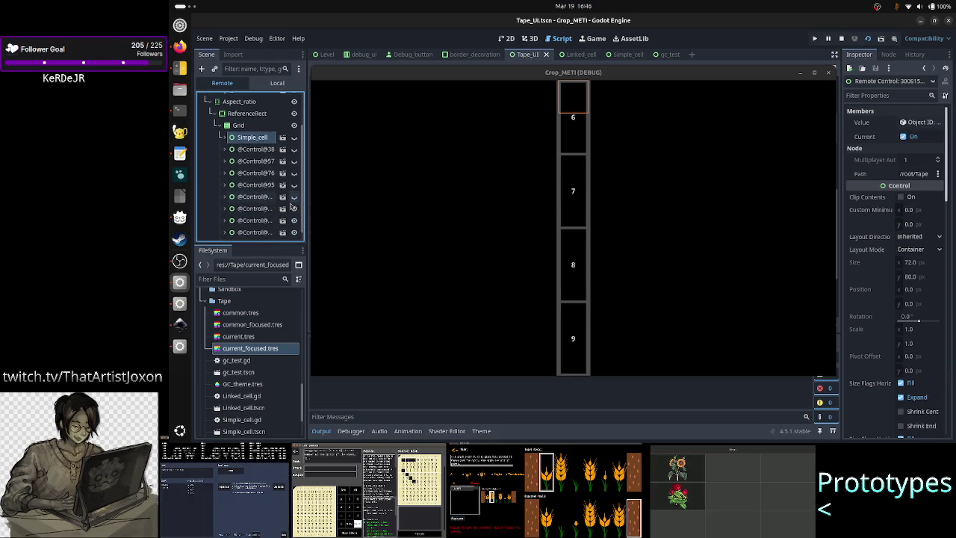
pyautogui.click(294, 209)
pyautogui.click(294, 221)
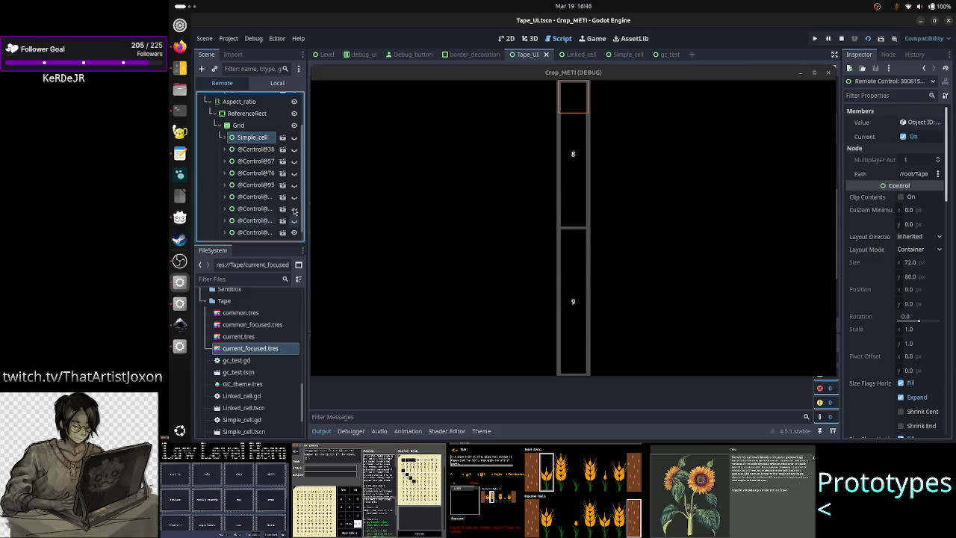
pyautogui.scroll(-1, 294, 210)
pyautogui.click(294, 210)
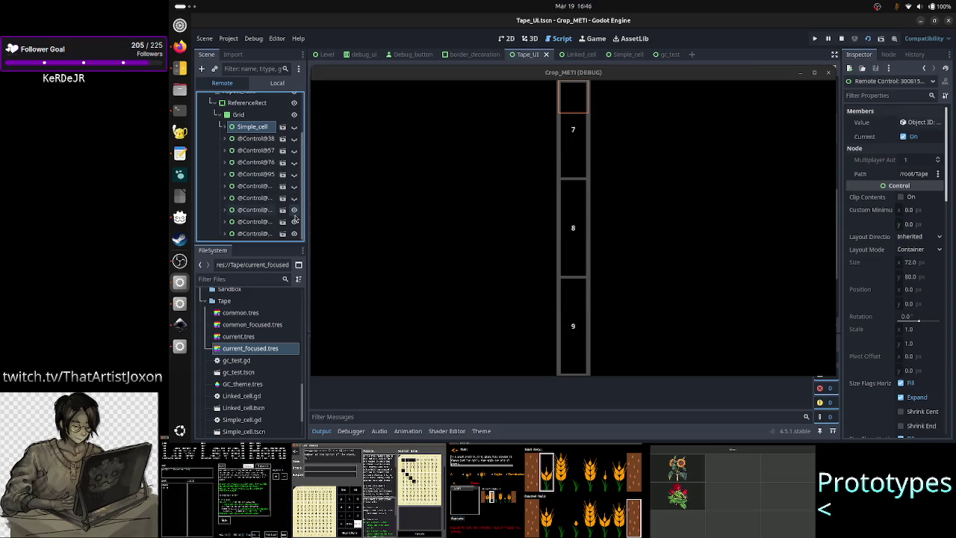
pyautogui.click(295, 210)
pyautogui.click(294, 234)
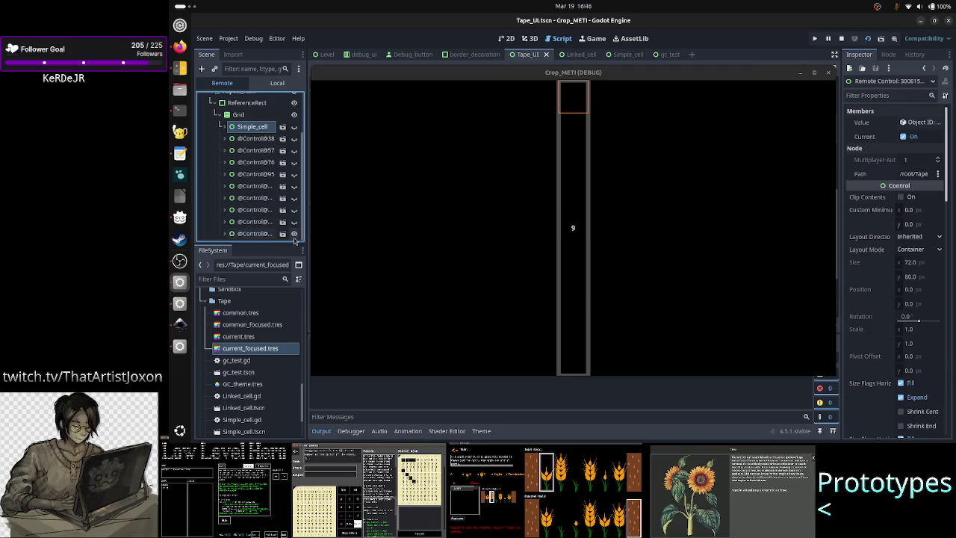
pyautogui.click(294, 235)
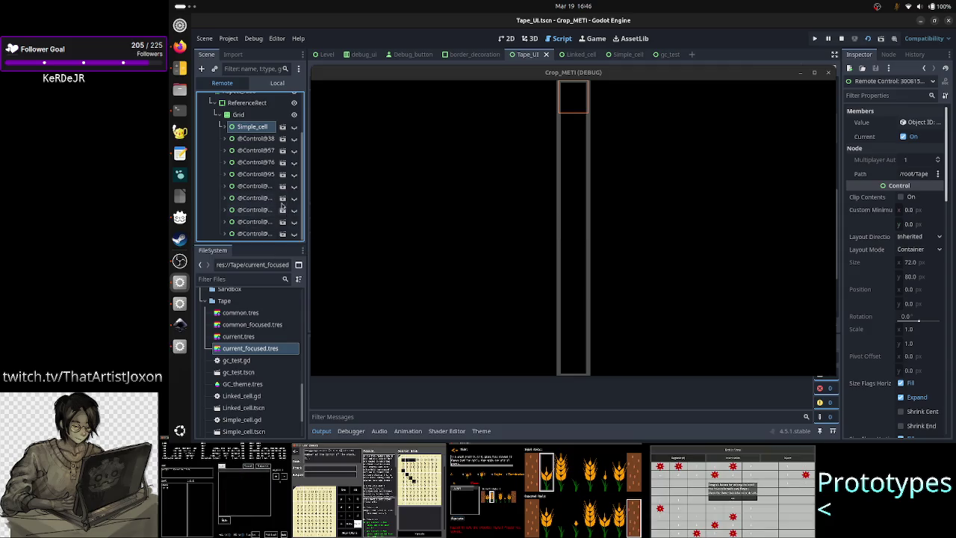
# Select the Grid node to view the empty bordered column's outline
pyautogui.scroll(3, 280, 203)
pyautogui.click(239, 152)
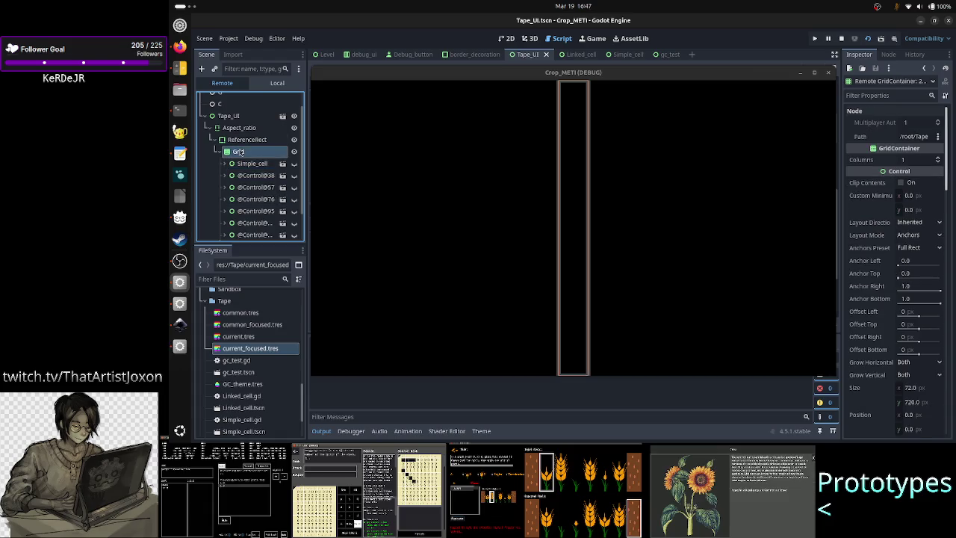
pyautogui.scroll(2, 260, 192)
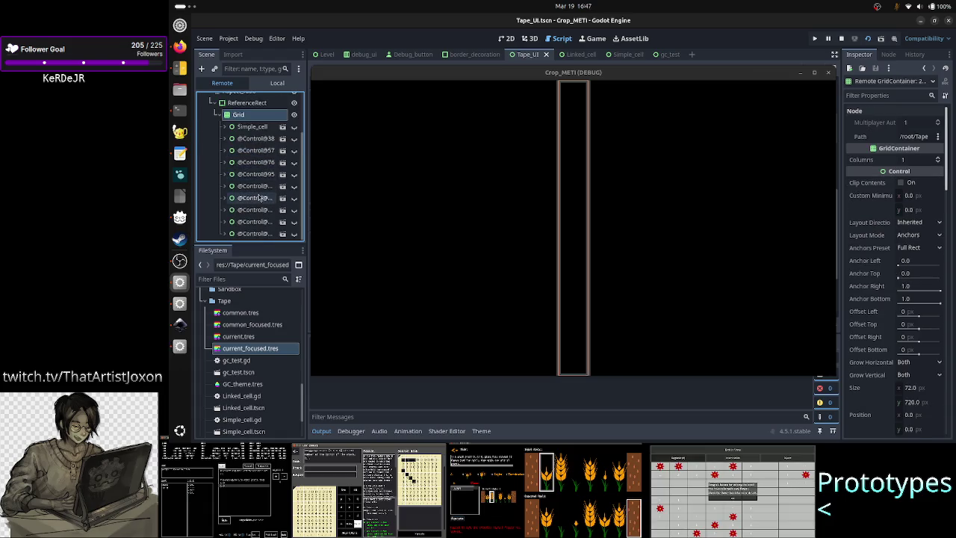
pyautogui.scroll(-3, 259, 195)
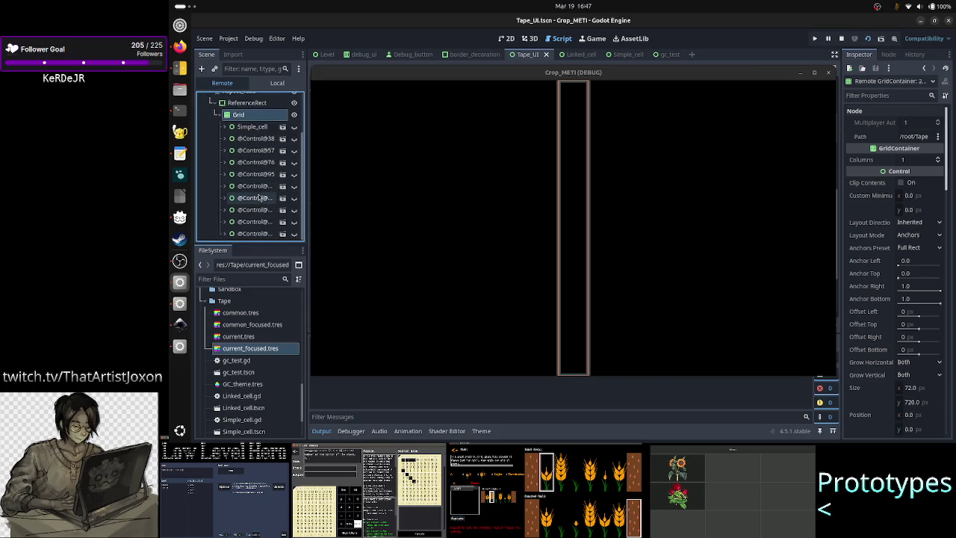
pyautogui.scroll(3, 259, 195)
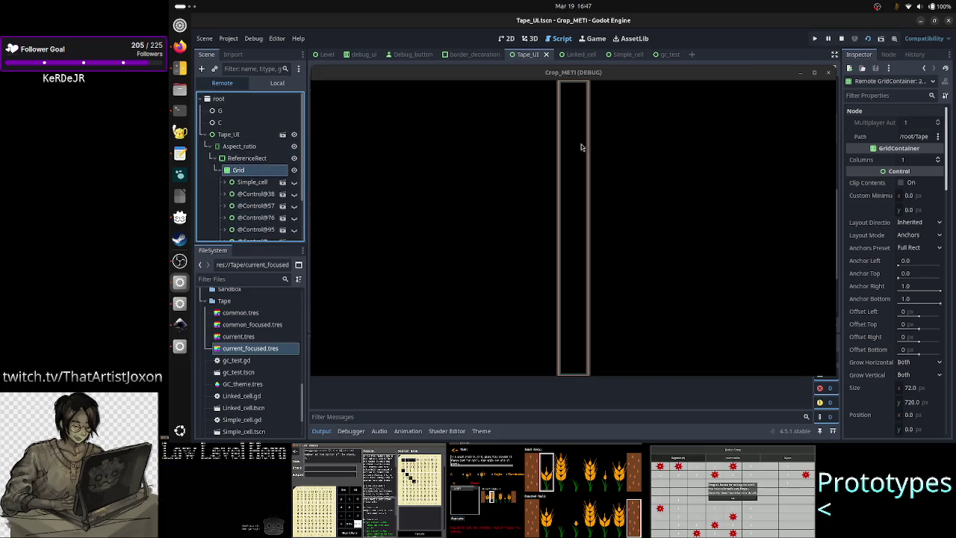
# Change the running ReferenceRect's Border Color to dark red 802f27, then recheck Grid and ReferenceRect
pyautogui.click(248, 159)
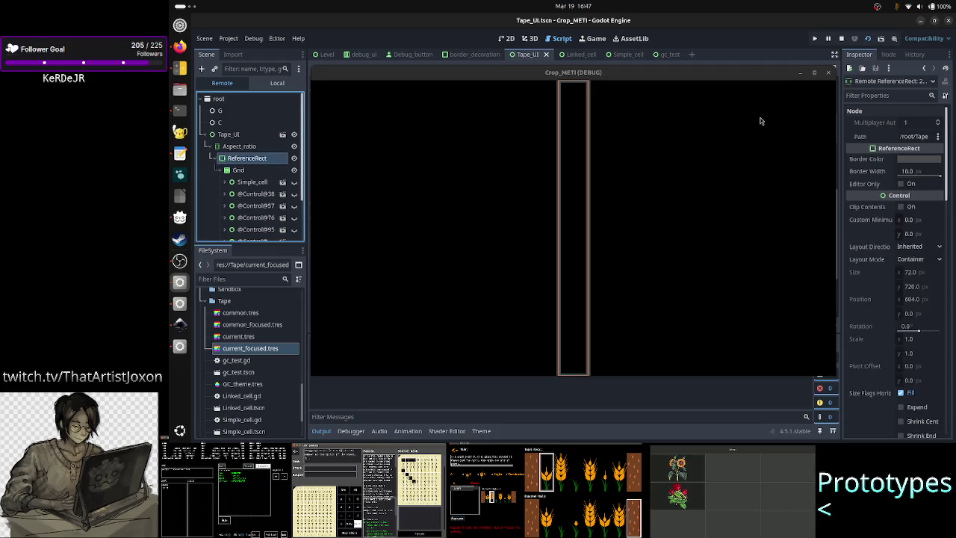
pyautogui.click(914, 161)
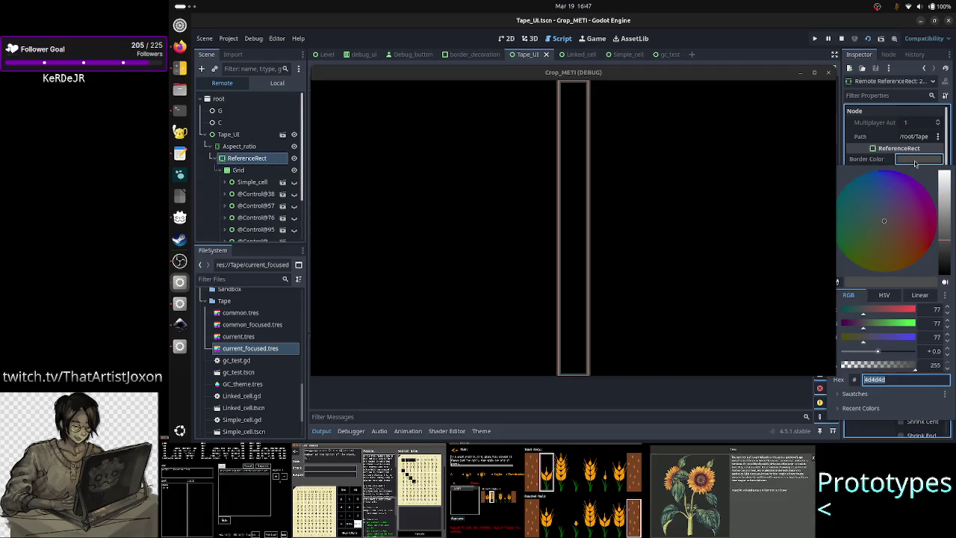
pyautogui.click(918, 215)
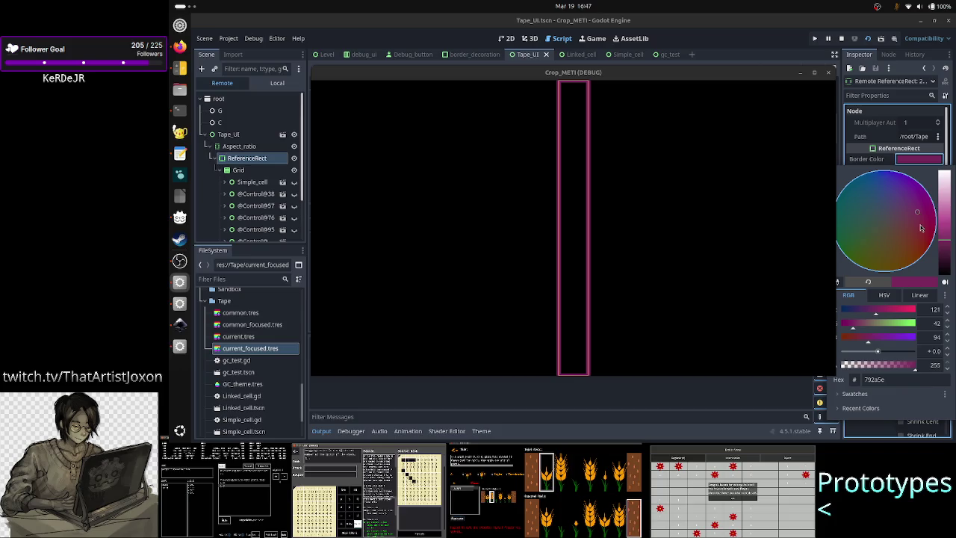
pyautogui.click(917, 238)
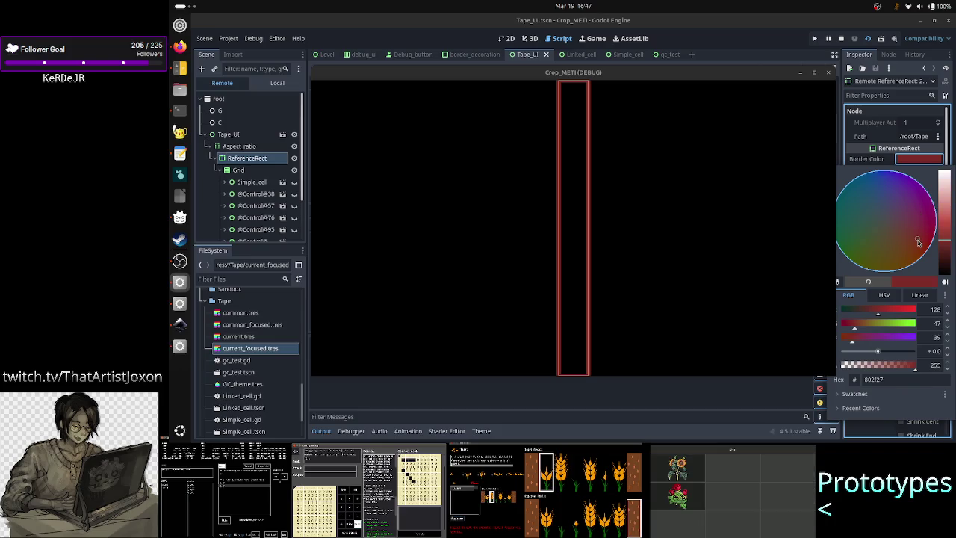
pyautogui.click(383, 234)
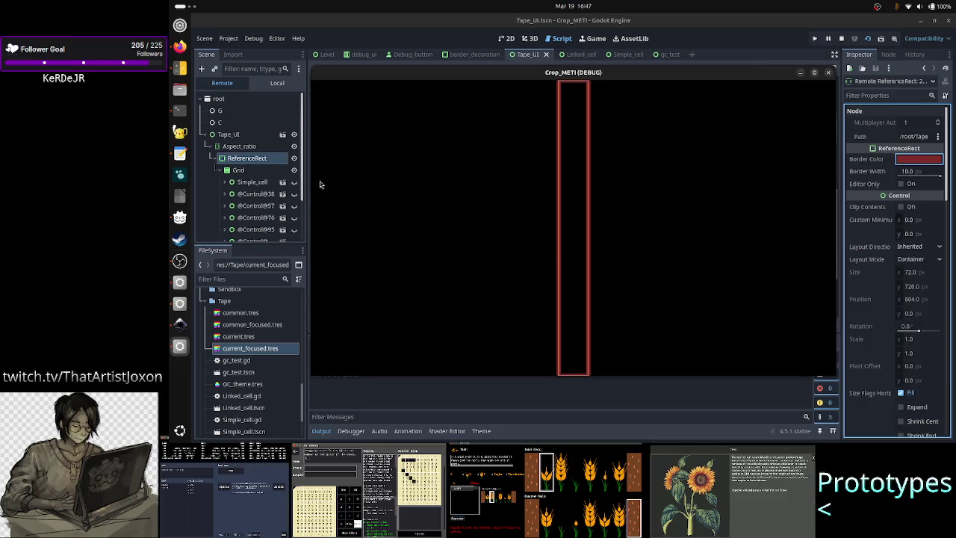
pyautogui.click(240, 170)
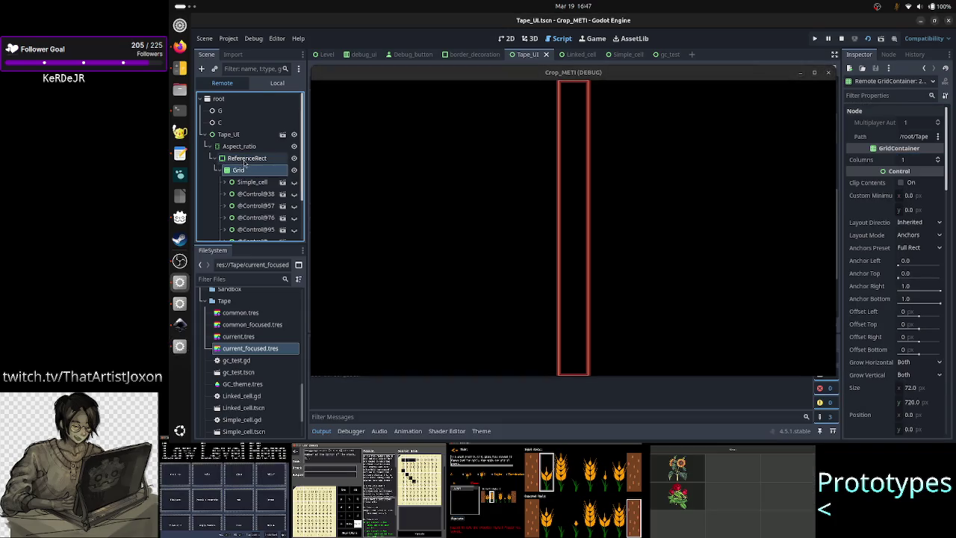
pyautogui.click(244, 160)
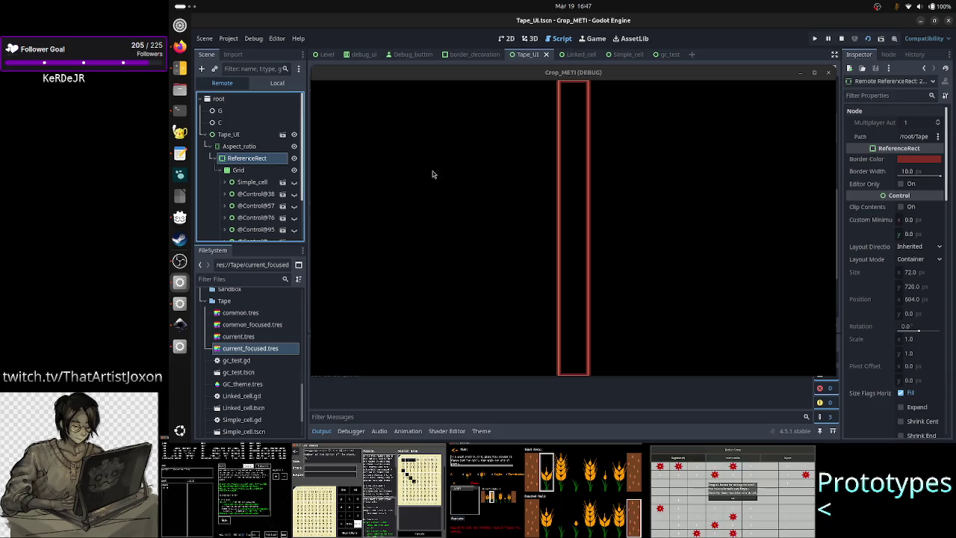
# Make tape cells 0, 1, 2 and 3 visible again in the running game
pyautogui.click(293, 176)
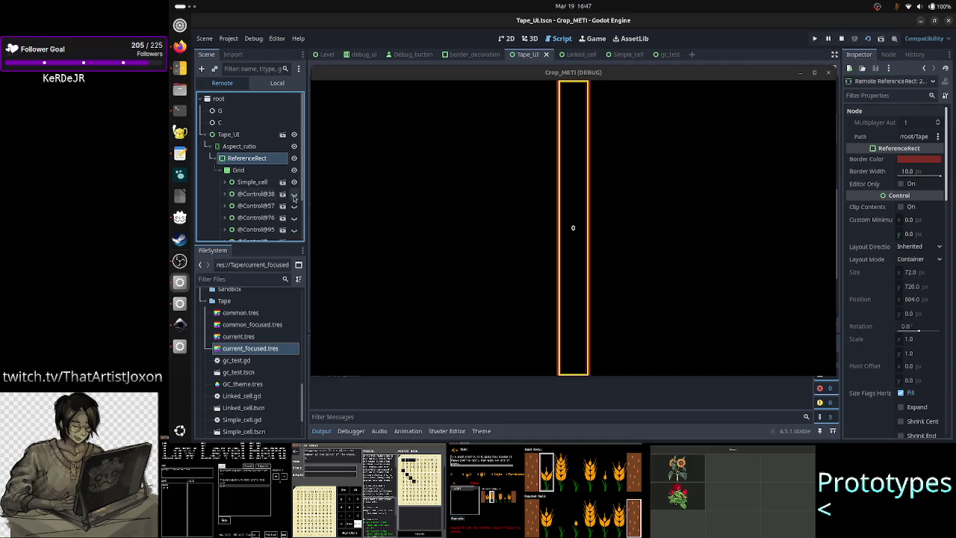
pyautogui.click(294, 194)
pyautogui.click(294, 206)
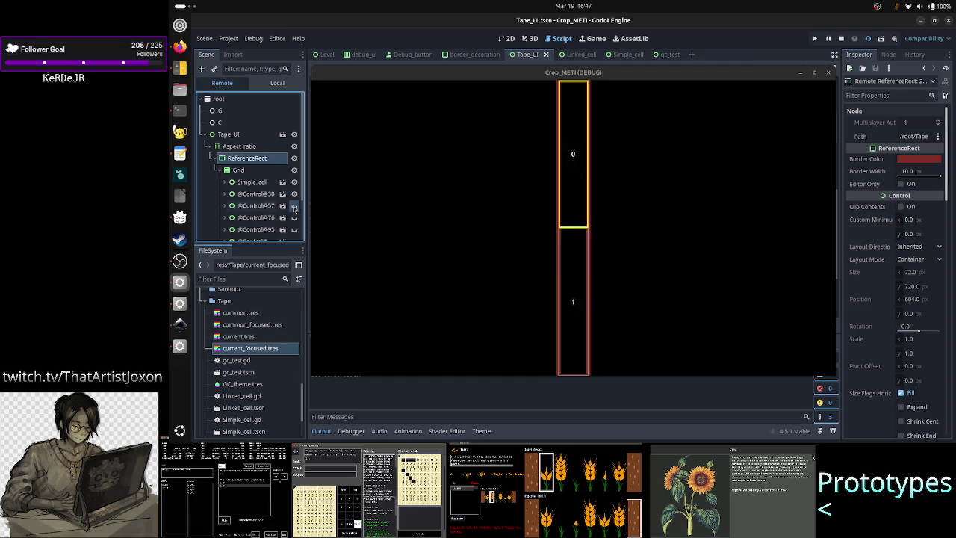
pyautogui.click(293, 217)
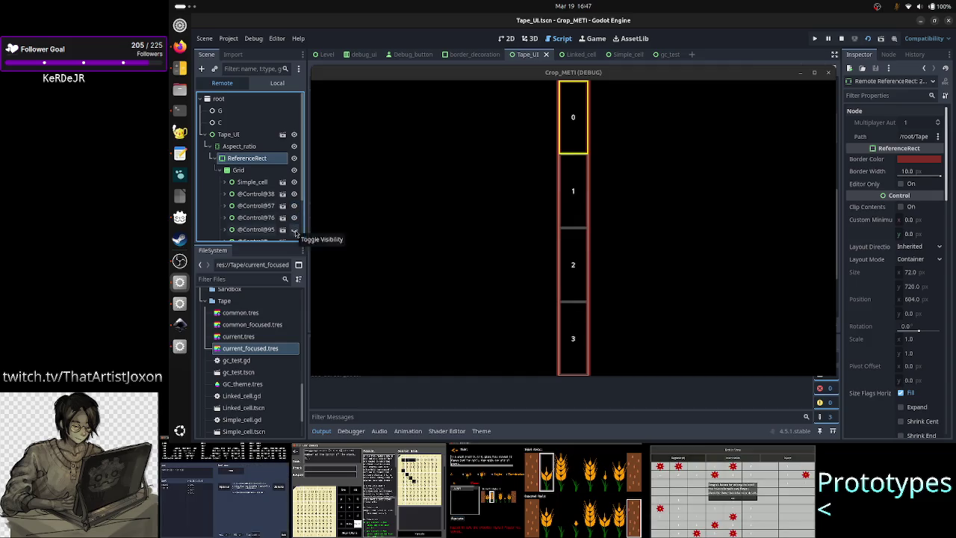
# Maximize the game window to inspect cells 1 and 2, then stop the debug run
pyautogui.click(818, 80)
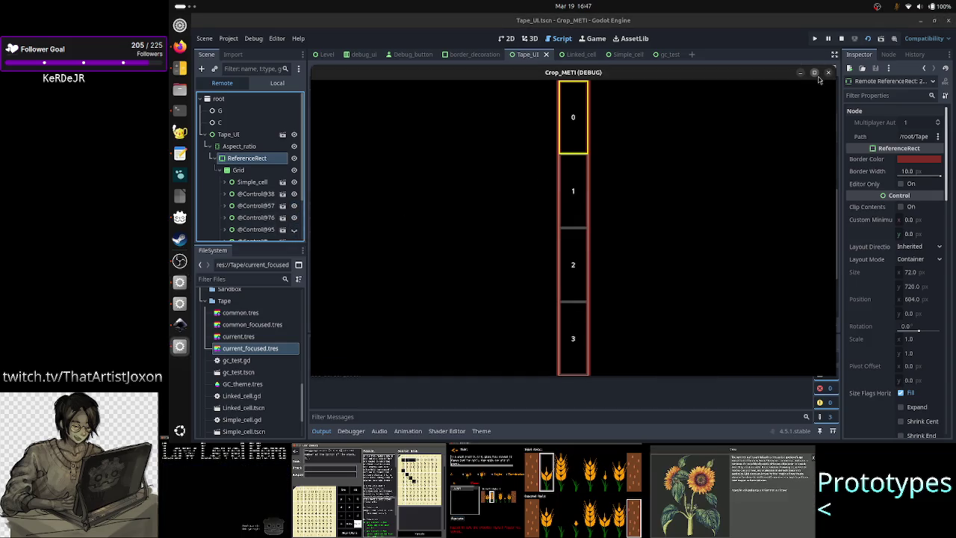
pyautogui.click(814, 74)
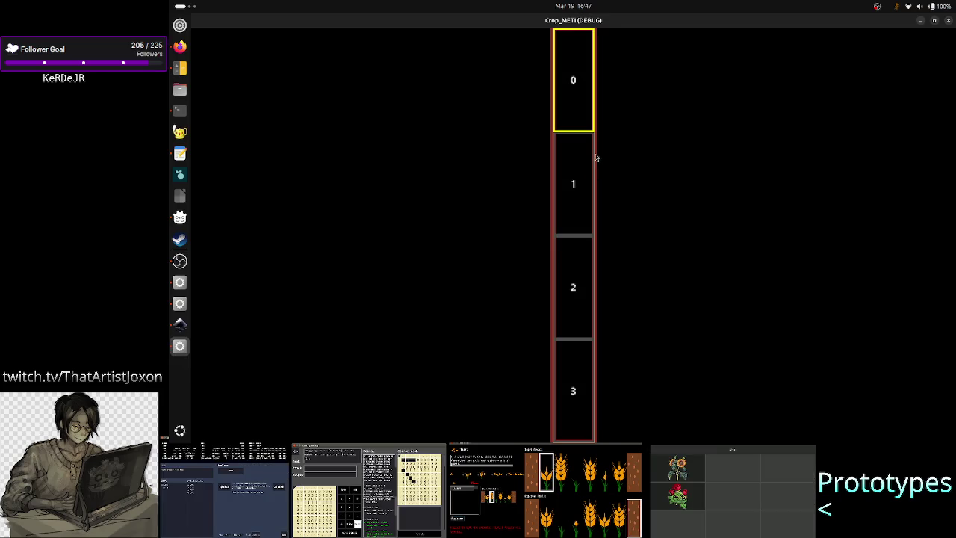
pyautogui.doubleClick(899, 23)
pyautogui.click(254, 194)
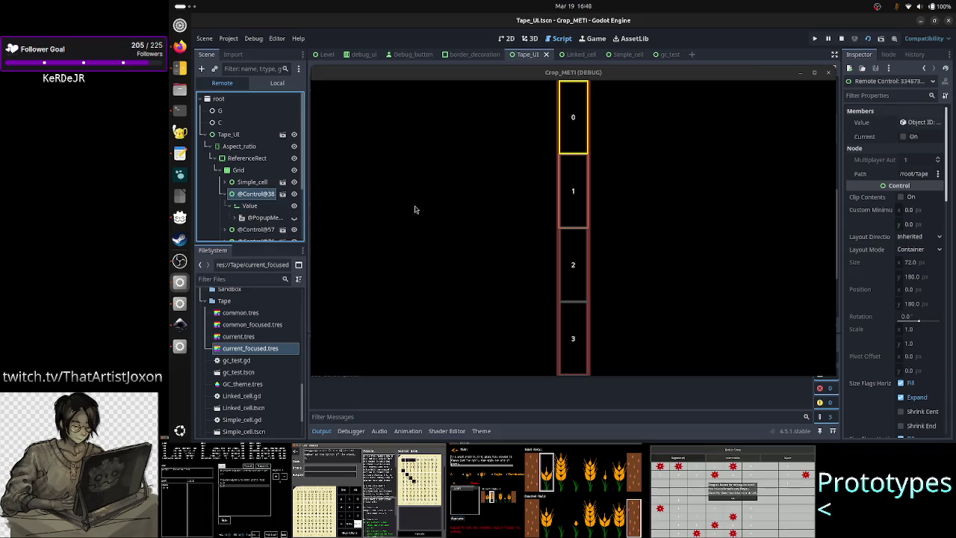
pyautogui.click(253, 230)
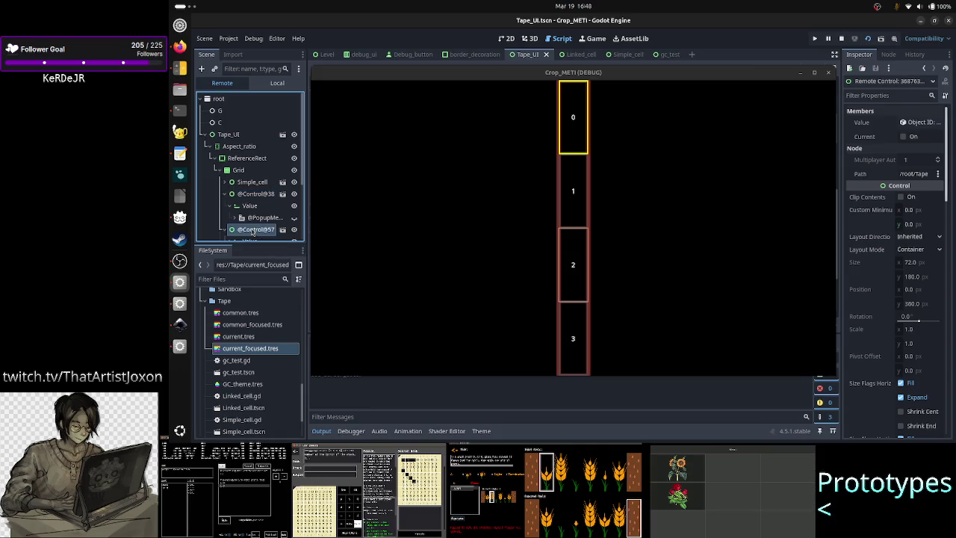
pyautogui.click(816, 73)
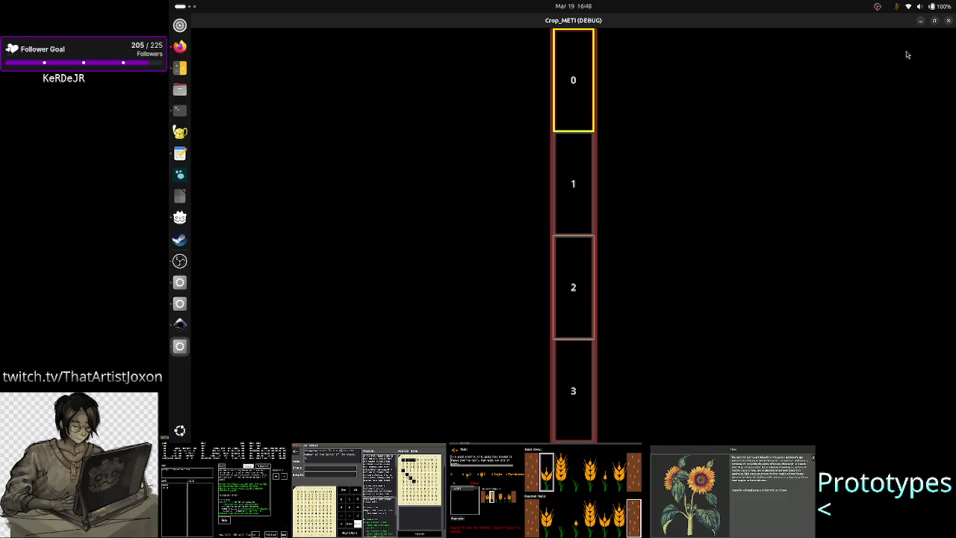
pyautogui.click(948, 21)
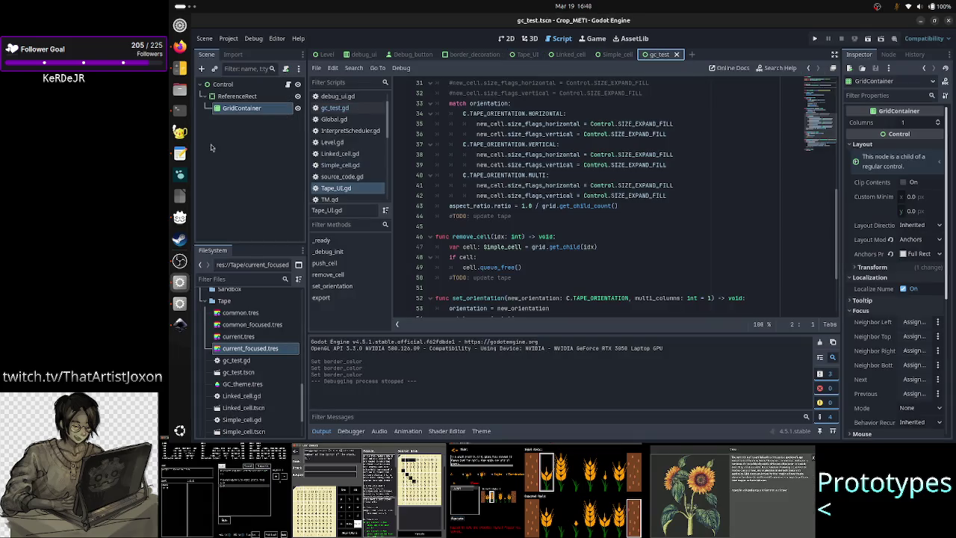
# Select ReferenceRect in gc_test and zoom the 2D canvas onto its border's top-left corner
pyautogui.click(230, 97)
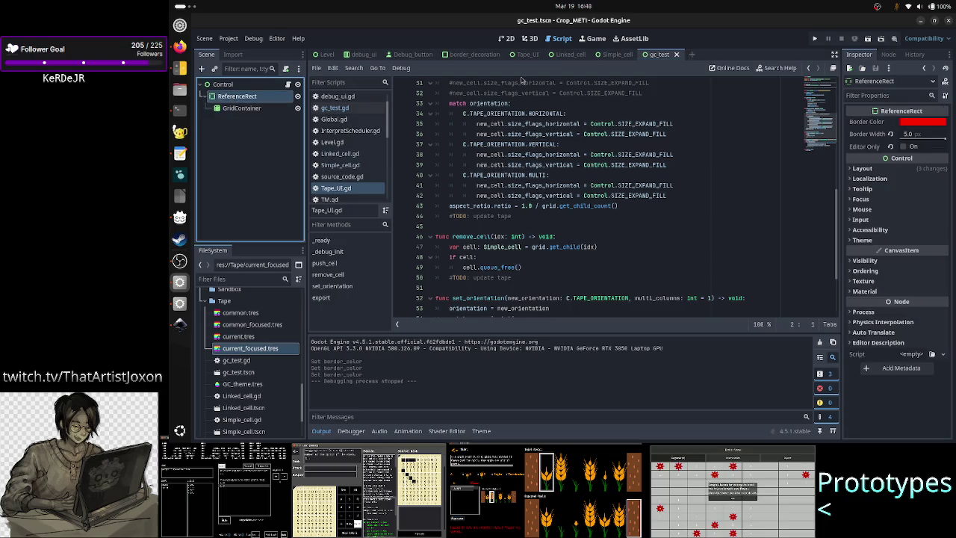
pyautogui.click(505, 38)
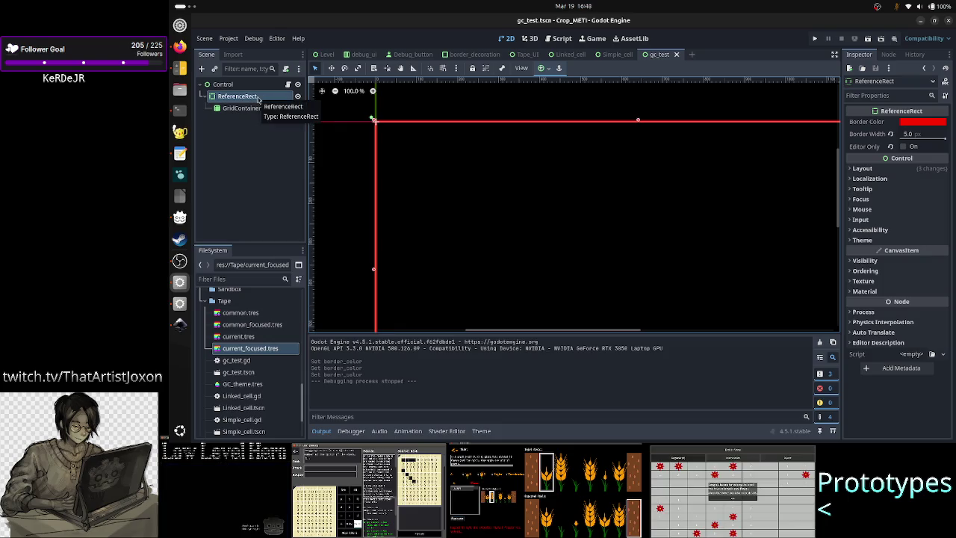
pyautogui.scroll(5, 373, 131)
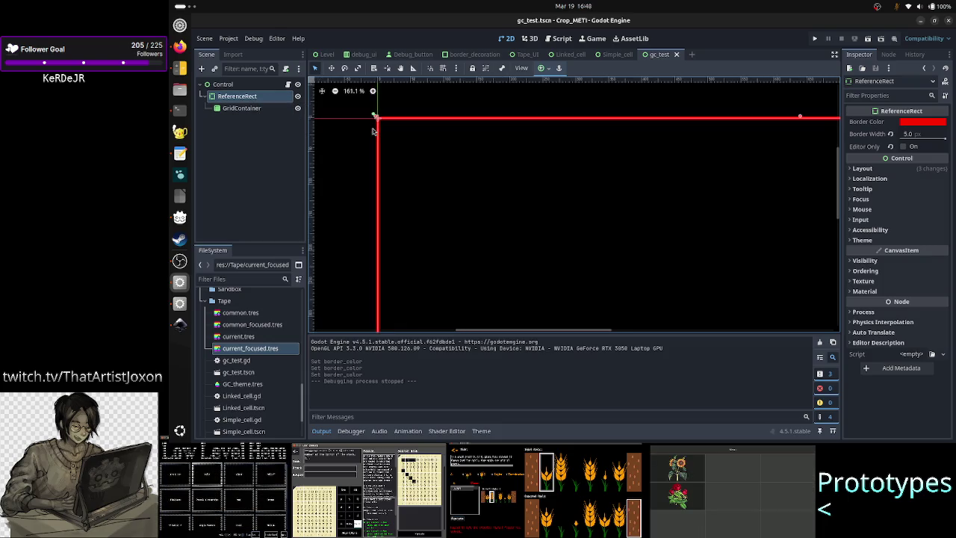
pyautogui.scroll(1, 373, 130)
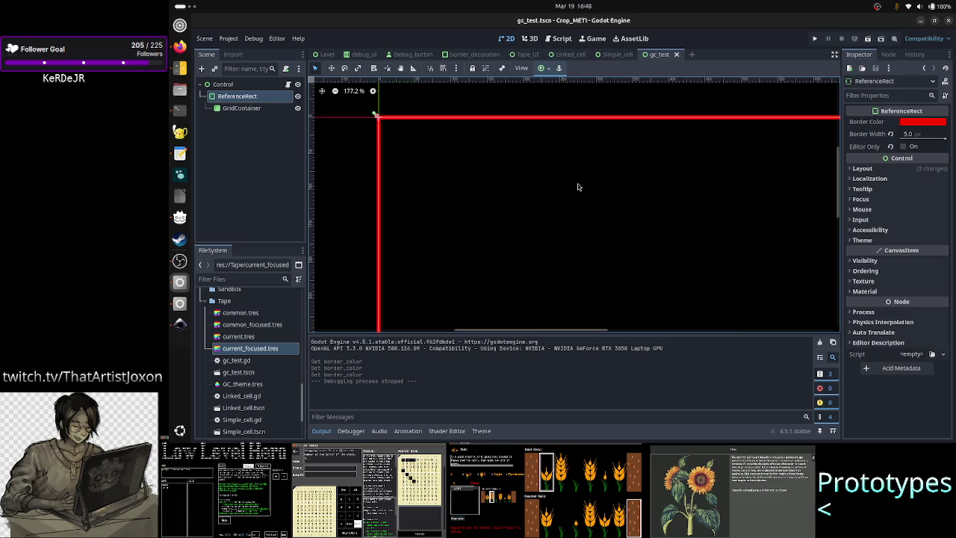
pyautogui.scroll(5, 577, 187)
pyautogui.scroll(-4, 577, 186)
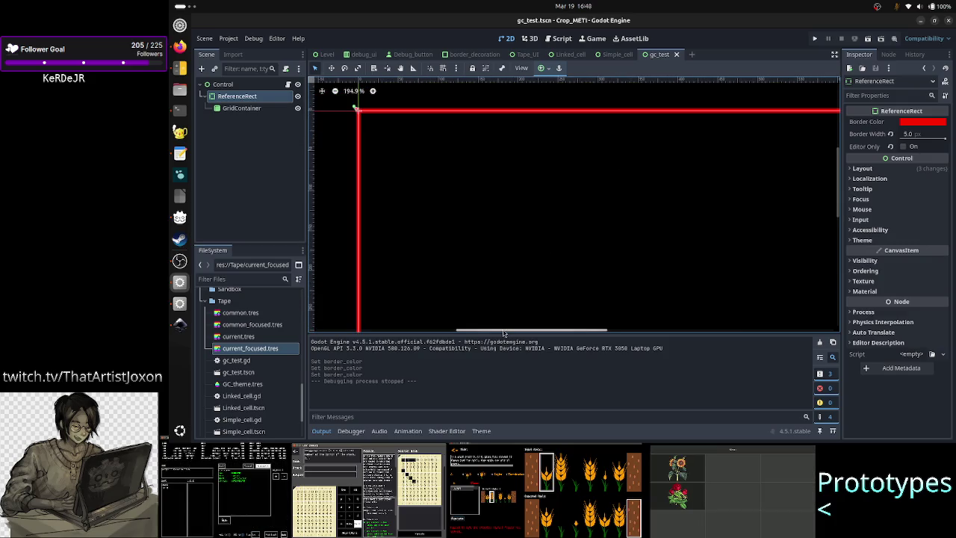
pyautogui.moveTo(504, 330); pyautogui.dragTo(475, 329)
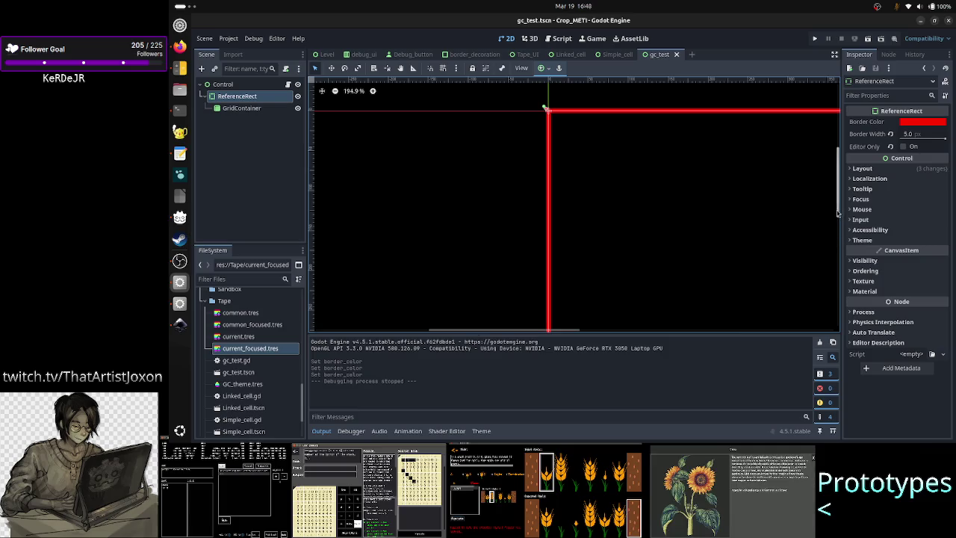
pyautogui.moveTo(837, 216); pyautogui.dragTo(838, 197)
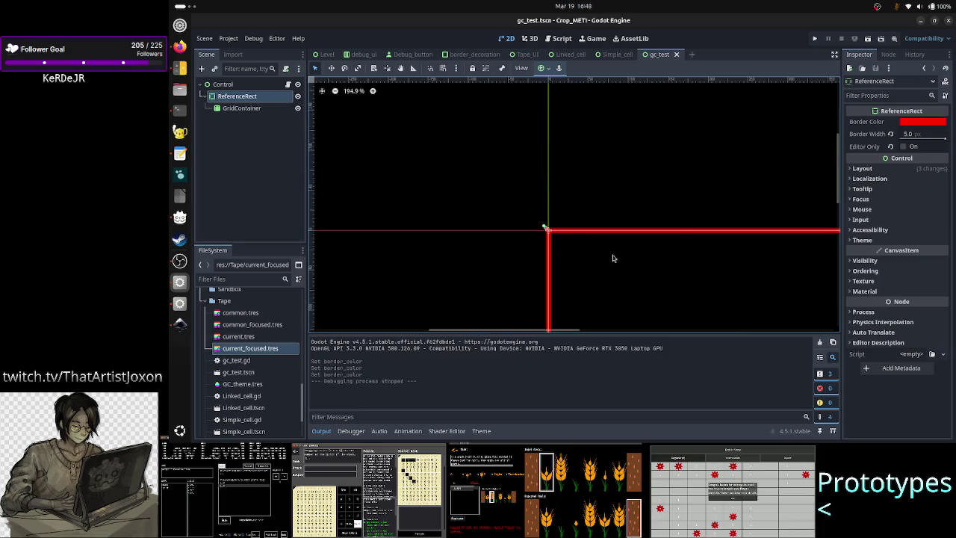
# Toggle selection between GridContainer and ReferenceRect, ending with ReferenceRect selected
pyautogui.click(242, 109)
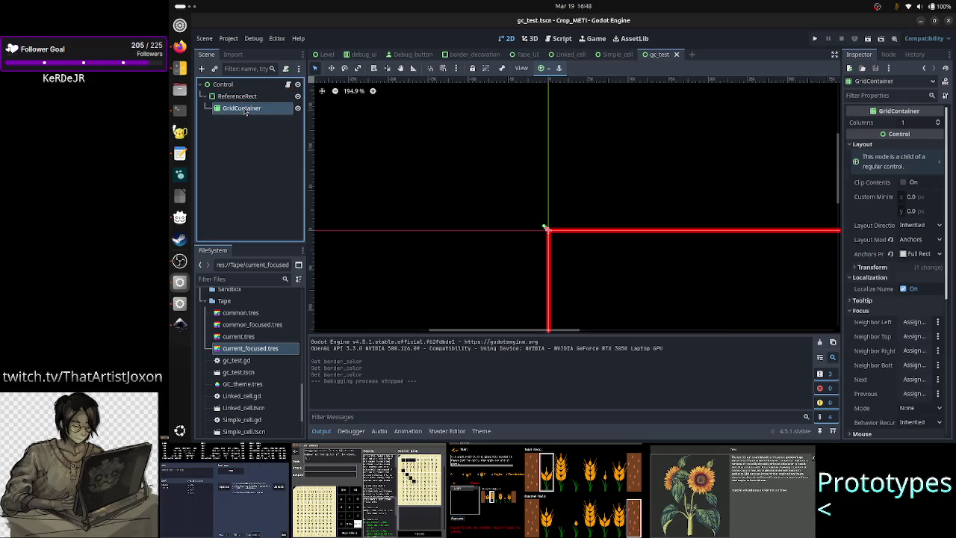
pyautogui.keyDown('shift'); pyautogui.click(248, 96); pyautogui.keyUp('shift')
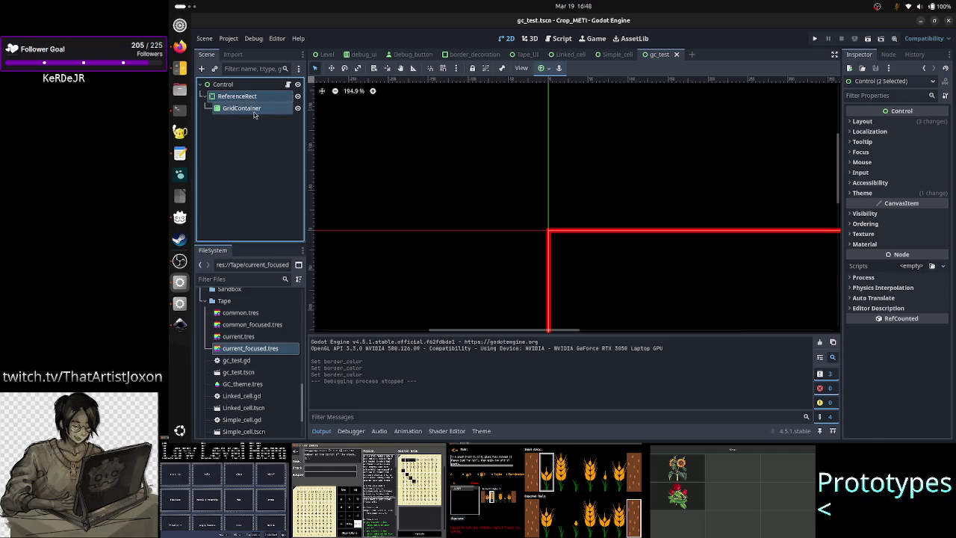
pyautogui.click(252, 109)
pyautogui.click(252, 97)
# Change the ReferenceRect's node type to PanelContainer, found by searching 'panelc'
pyautogui.rightClick(258, 98)
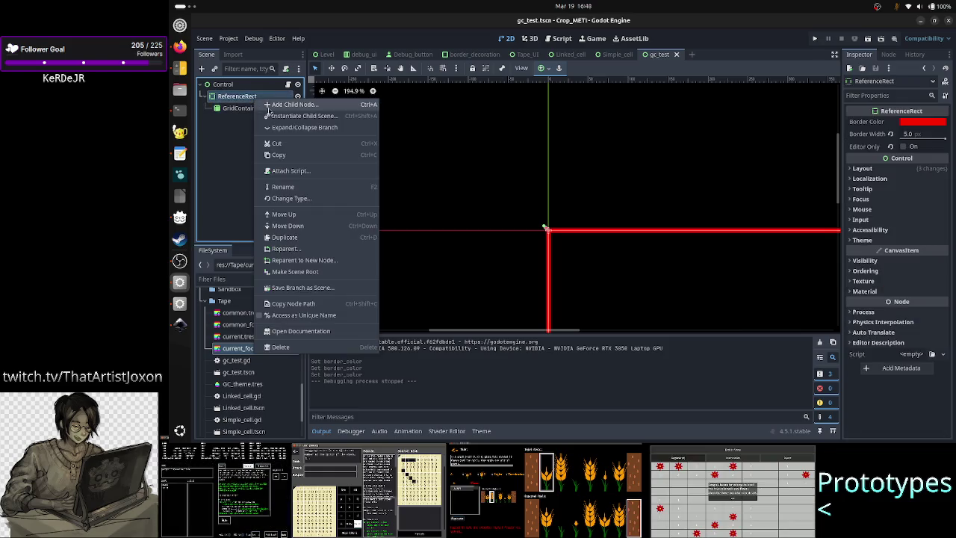
pyautogui.click(298, 198)
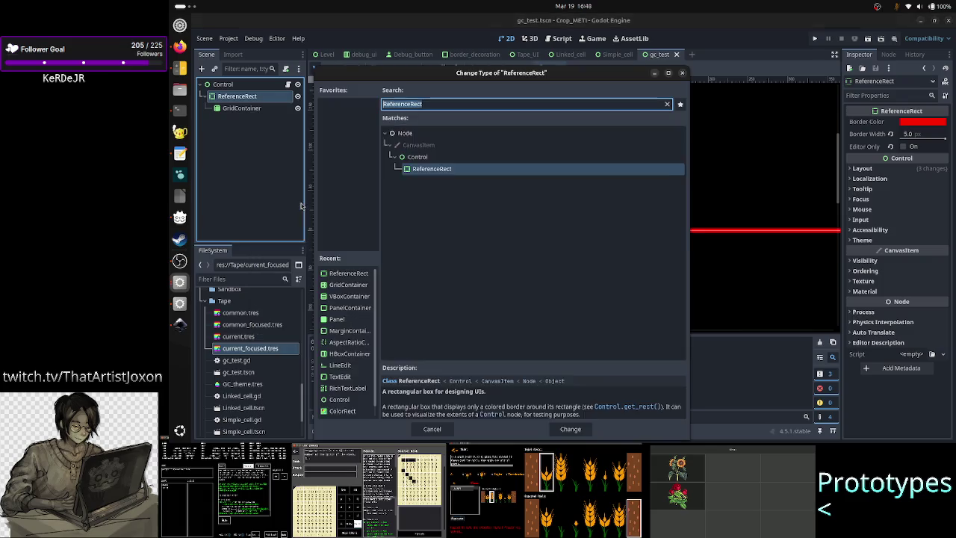
pyautogui.write('panelc')
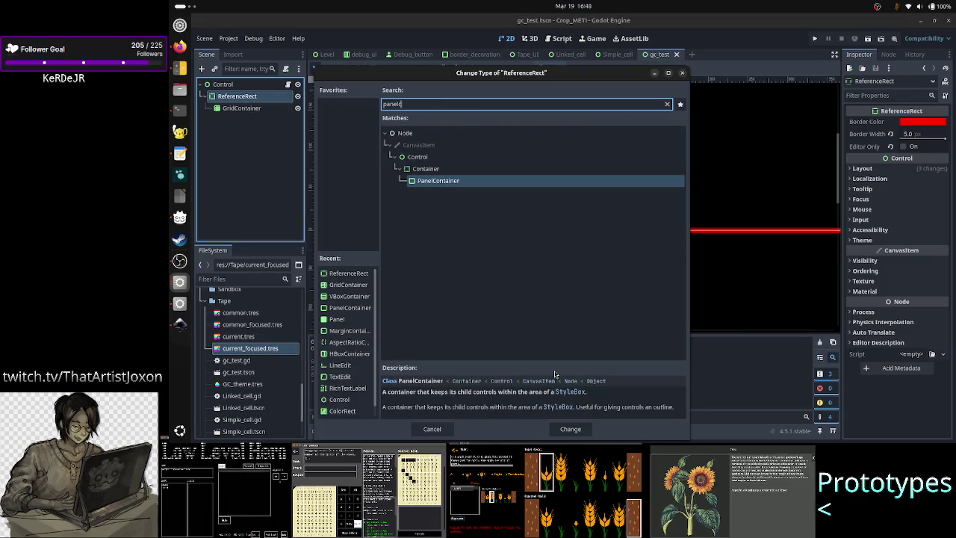
pyautogui.click(569, 429)
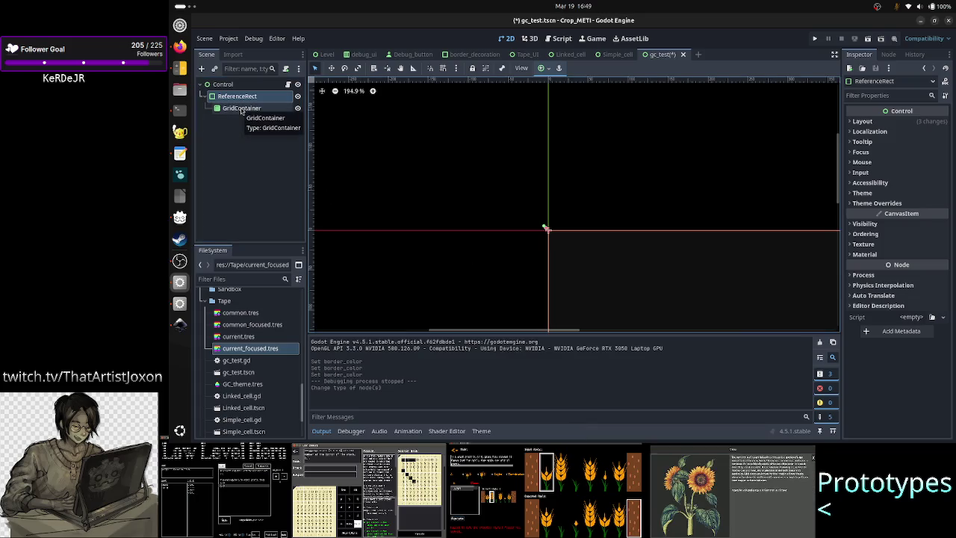
# Give the PanelContainer a Panel style override loaded from border_decoration.tres, then select GridContainer
pyautogui.click(877, 203)
pyautogui.click(865, 213)
pyautogui.click(863, 224)
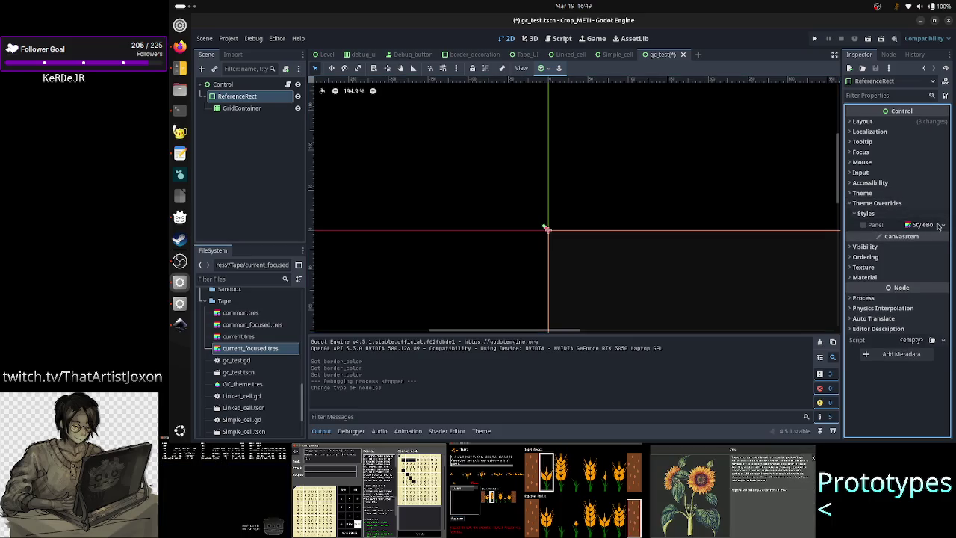
pyautogui.click(942, 225)
pyautogui.click(914, 299)
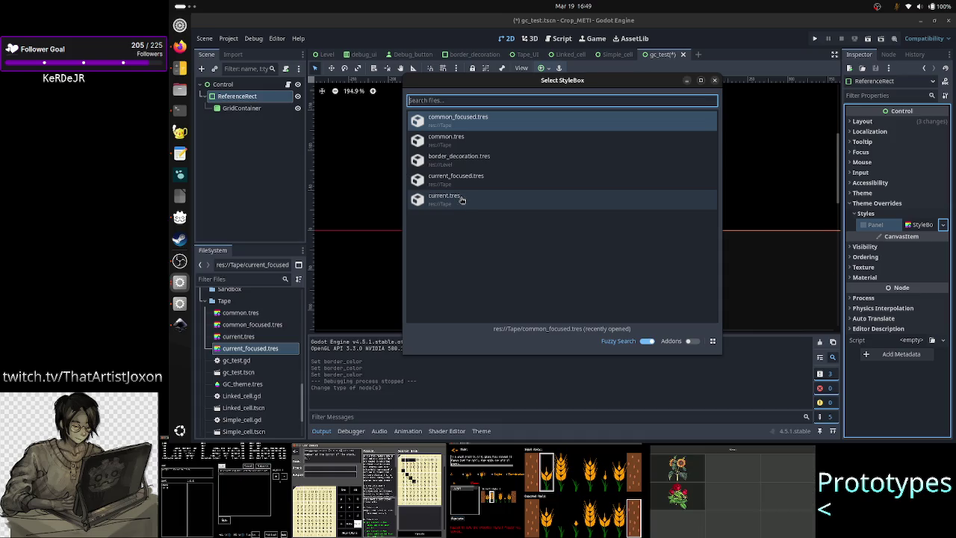
pyautogui.doubleClick(463, 158)
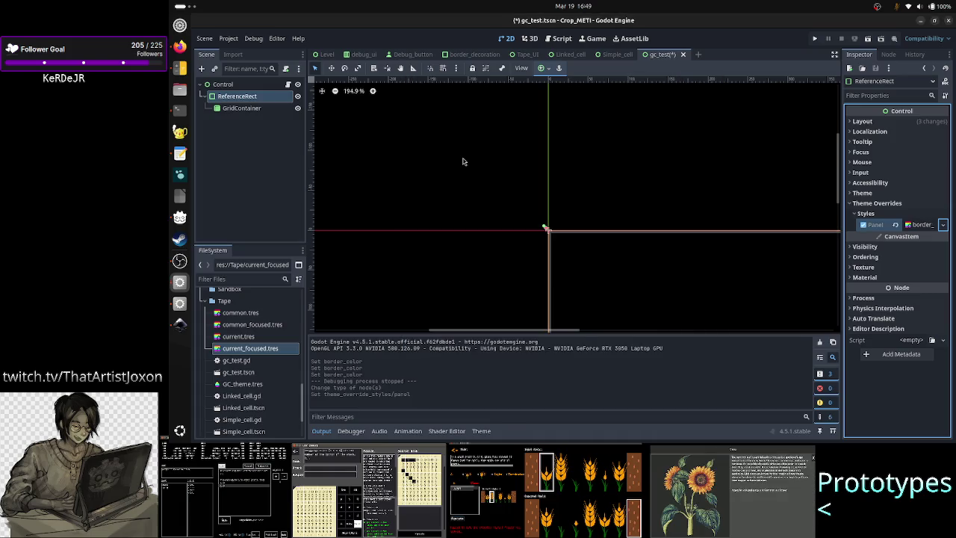
pyautogui.scroll(6, 514, 238)
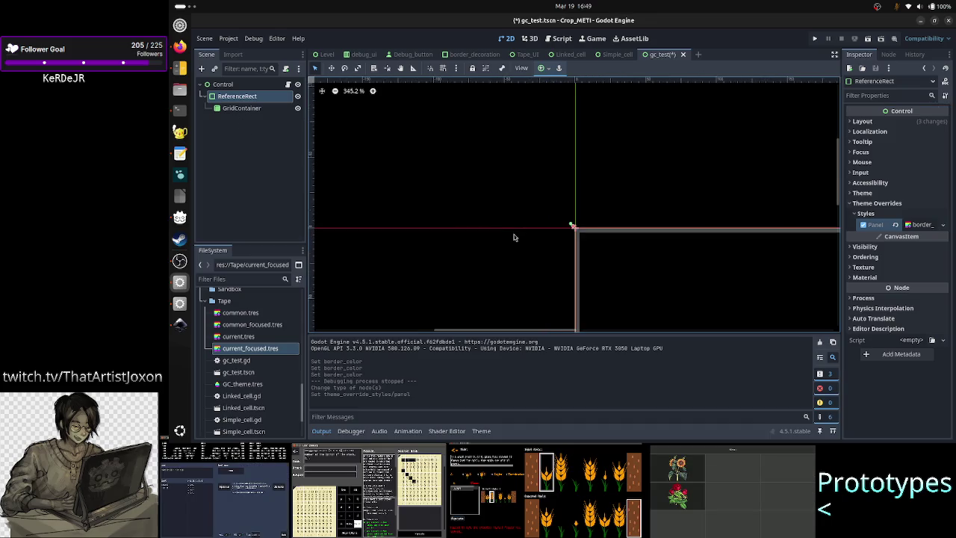
pyautogui.click(256, 115)
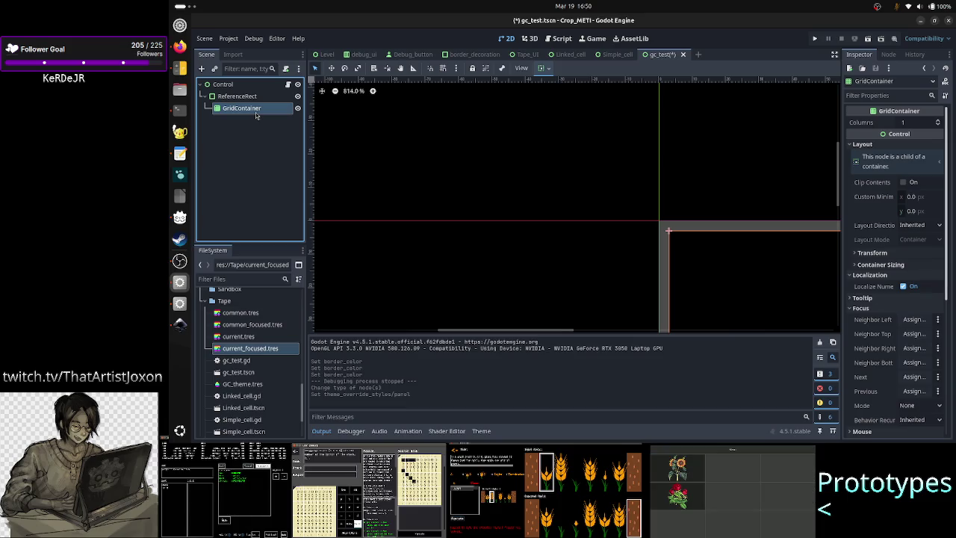
# Open the Tape_UI scene and inspect its Aspect_ratio, ReferenceRect and Grid nodes
pyautogui.click(571, 55)
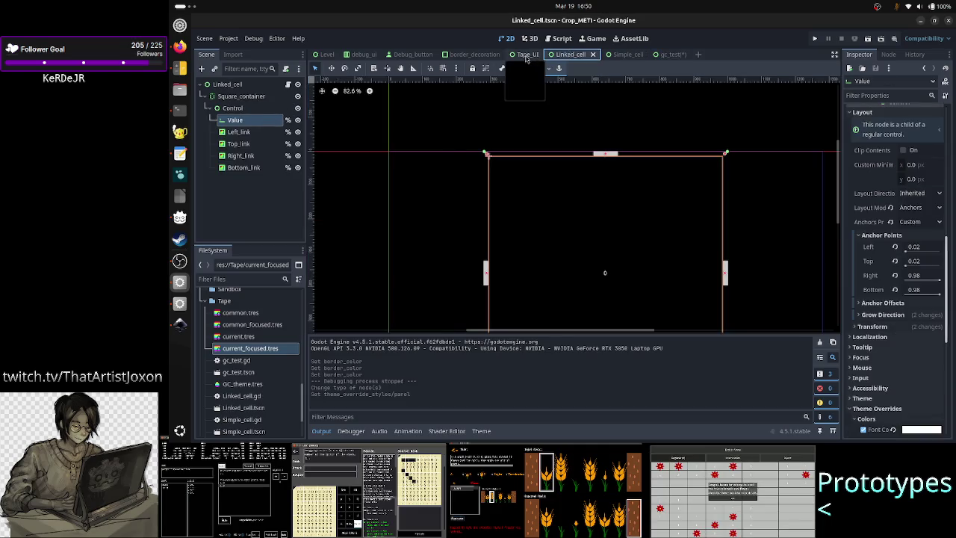
pyautogui.click(526, 56)
pyautogui.click(241, 98)
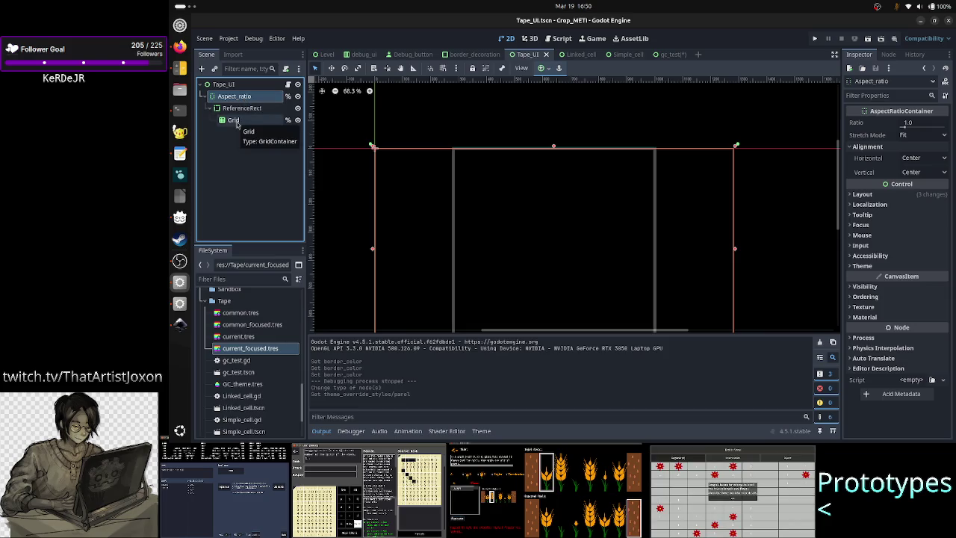
pyautogui.keyDown('shift'); pyautogui.click(236, 121); pyautogui.keyUp('shift')
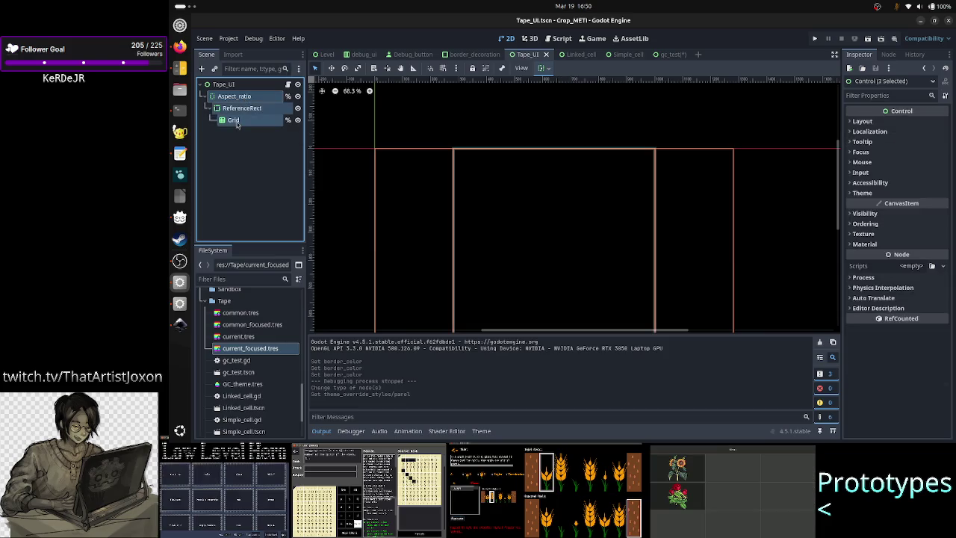
pyautogui.click(240, 146)
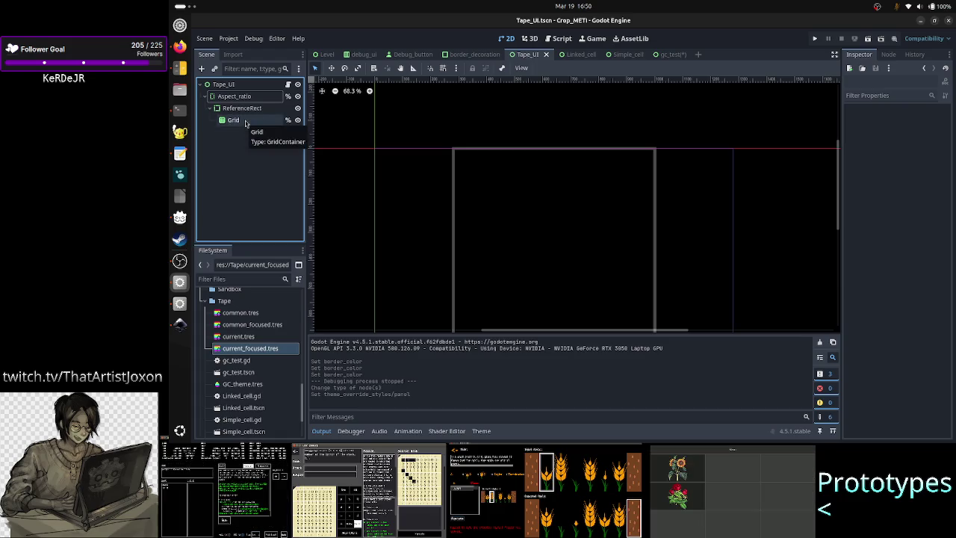
pyautogui.click(246, 121)
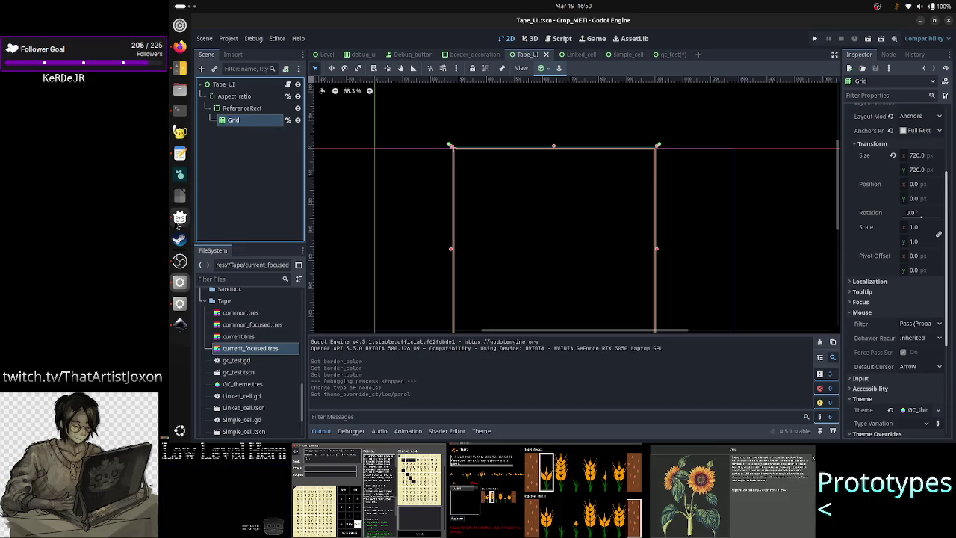
pyautogui.click(248, 97)
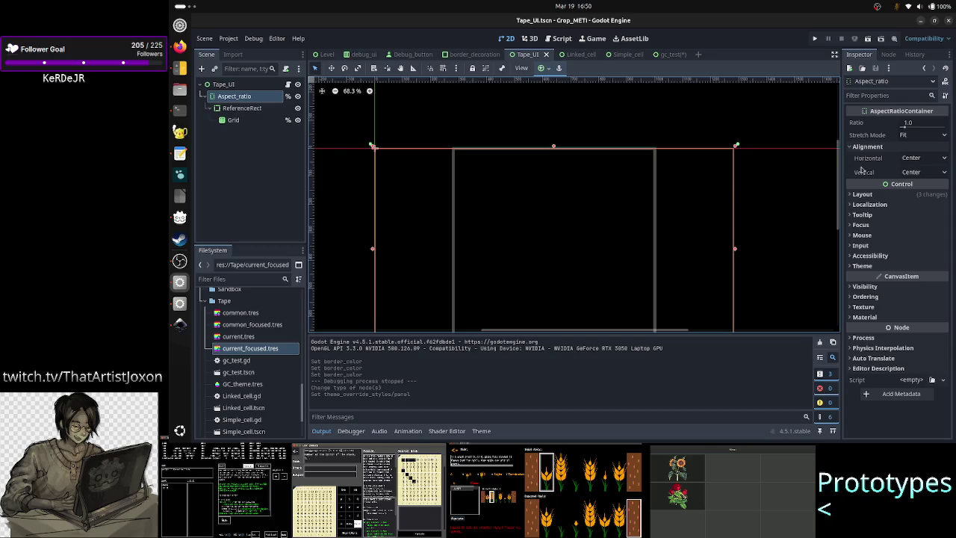
# Open Tape_UI.gd and highlight '1.0 / grid.get_child_count()' on line 43
pyautogui.click(288, 86)
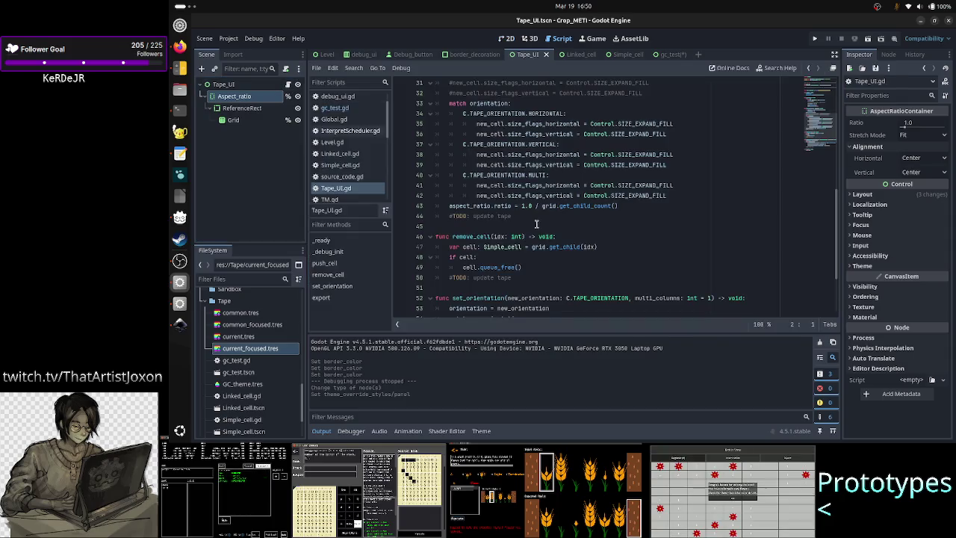
pyautogui.scroll(5, 601, 216)
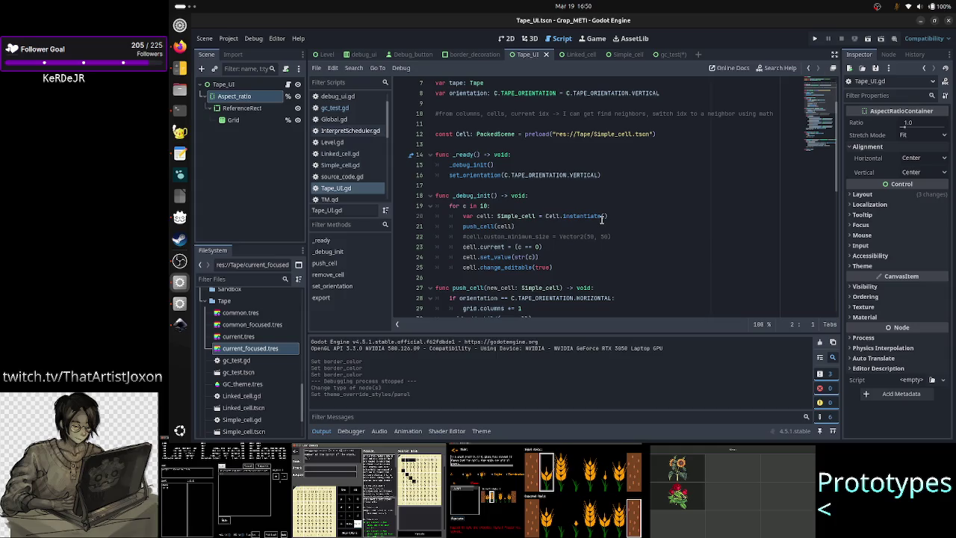
pyautogui.scroll(-3, 602, 216)
pyautogui.scroll(-6, 601, 216)
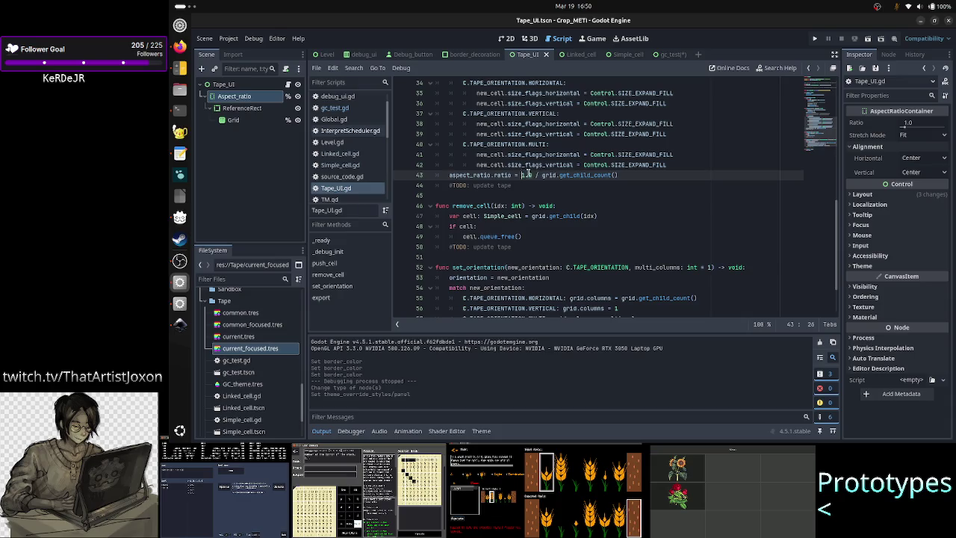
pyautogui.moveTo(521, 175); pyautogui.dragTo(620, 174)
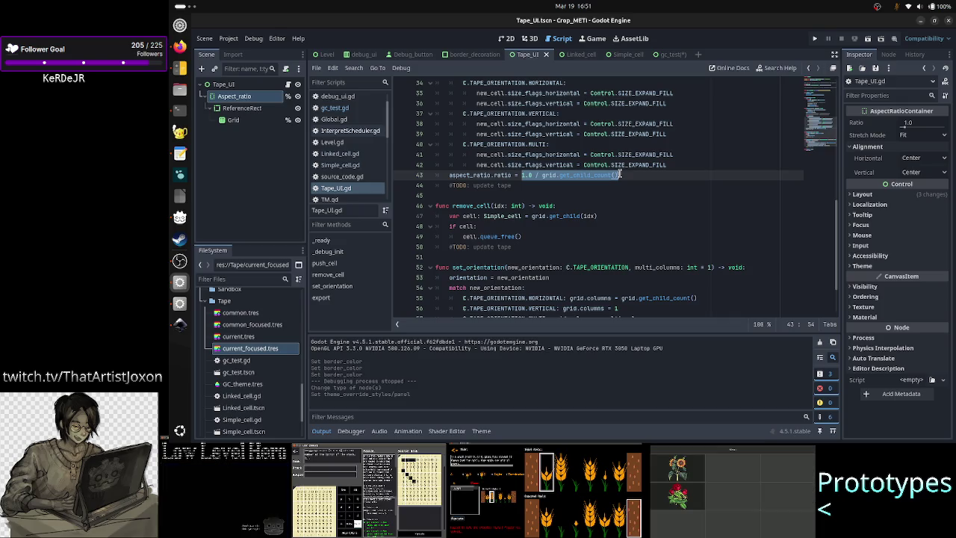
# Check Linked_cell's Square_container and the border_decoration scene, then return to Tape_UI's 2D view
pyautogui.click(570, 54)
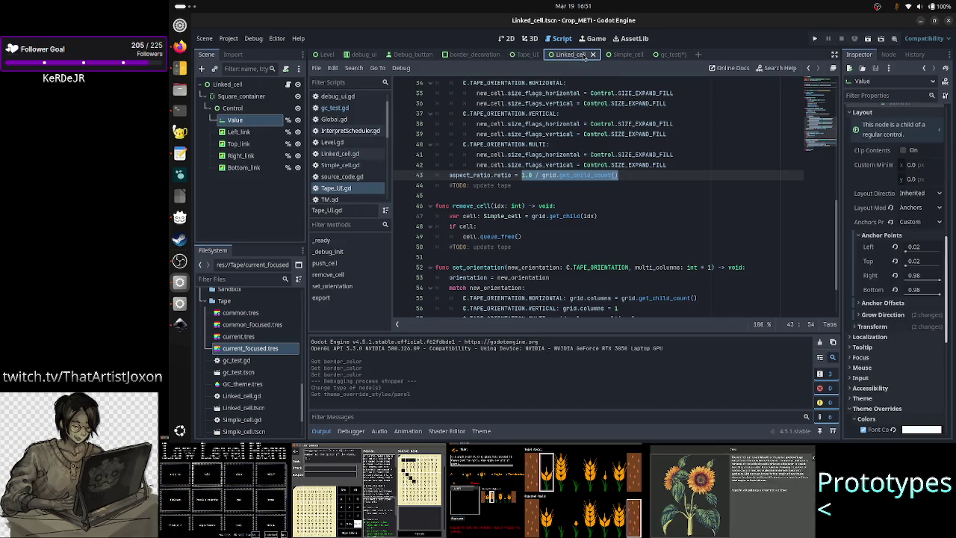
pyautogui.click(245, 101)
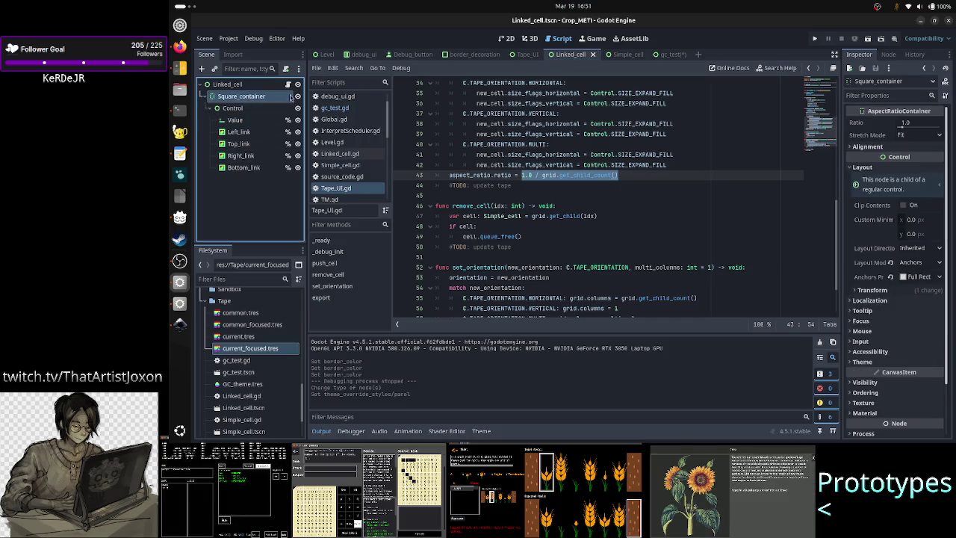
pyautogui.click(467, 56)
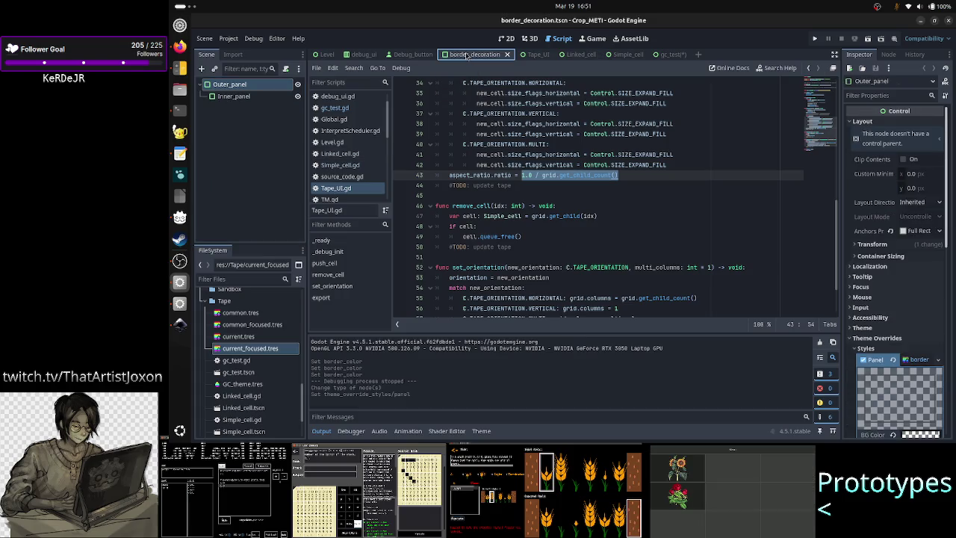
pyautogui.click(530, 56)
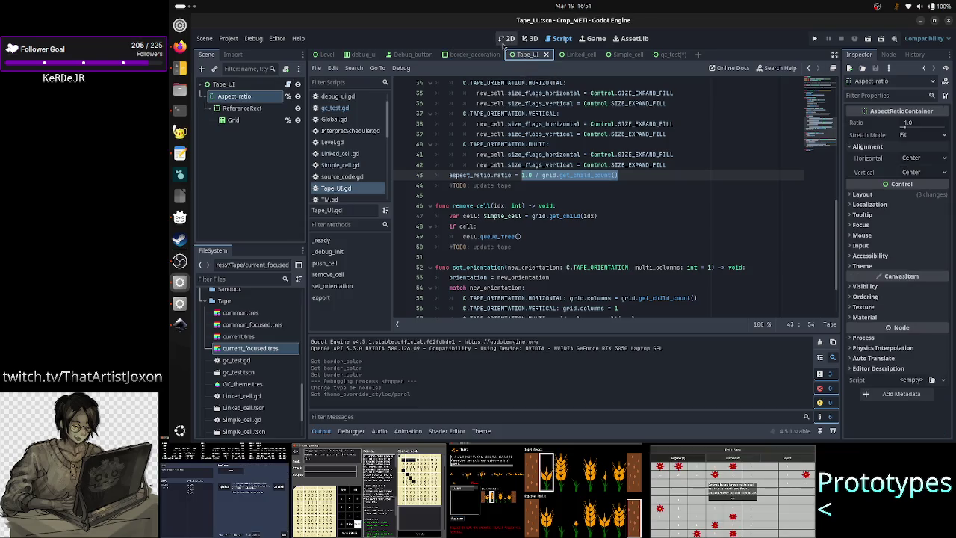
pyautogui.click(504, 43)
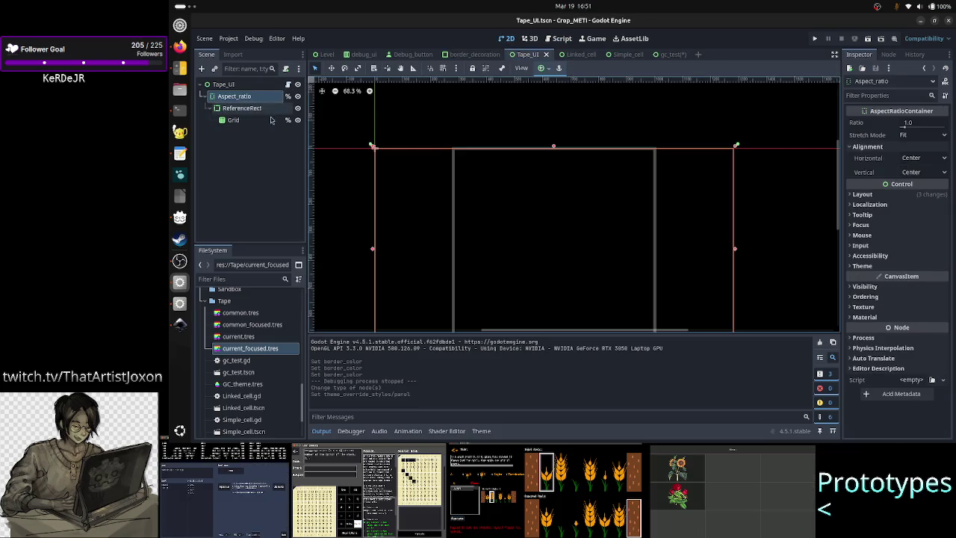
pyautogui.click(243, 121)
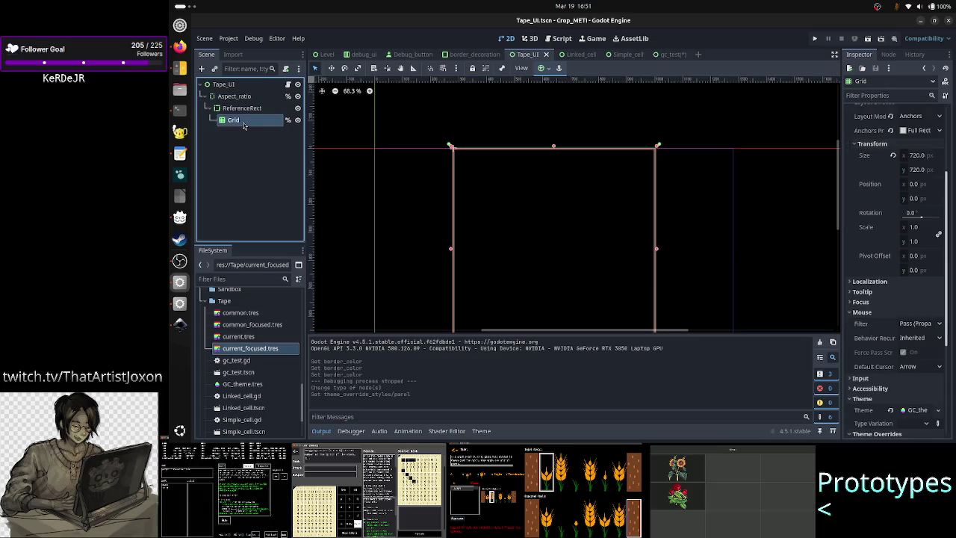
pyautogui.click(244, 96)
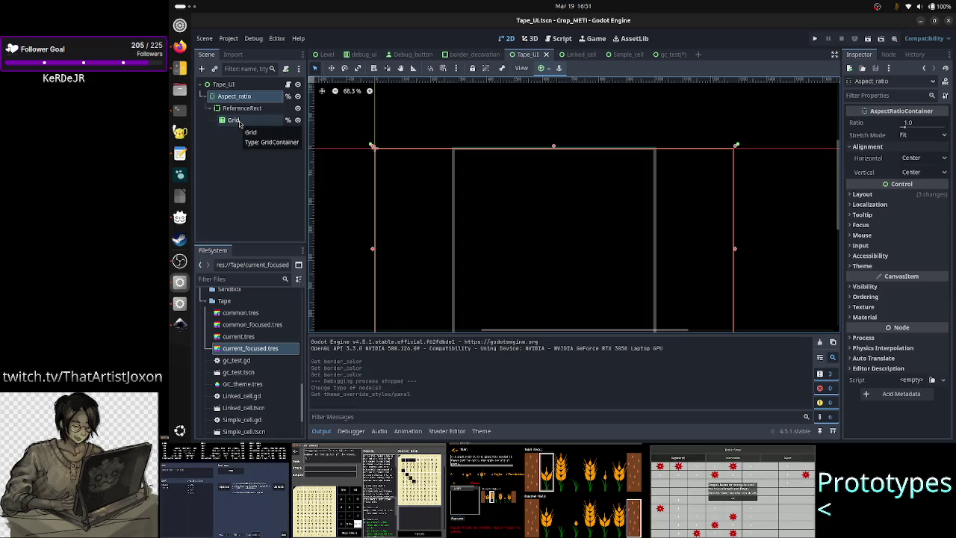
pyautogui.click(237, 121)
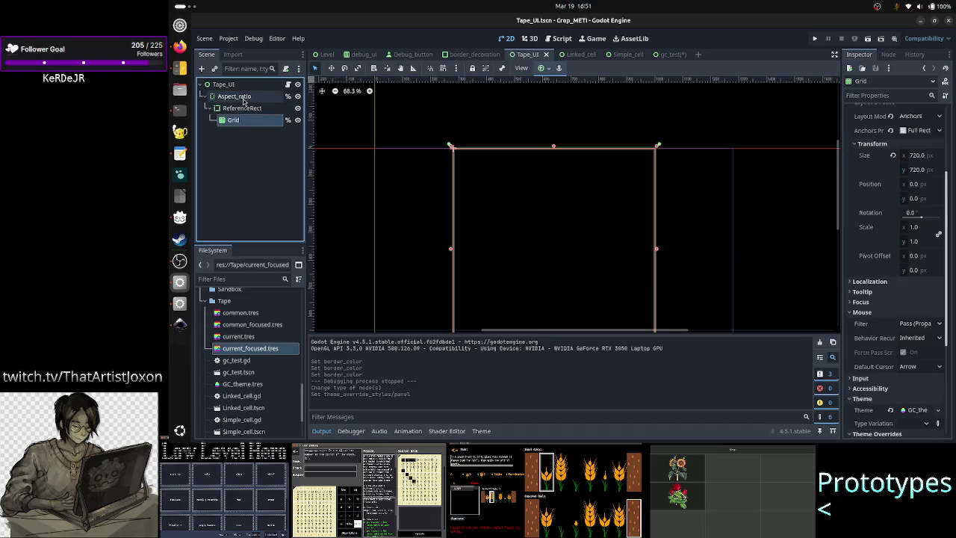
pyautogui.click(234, 110)
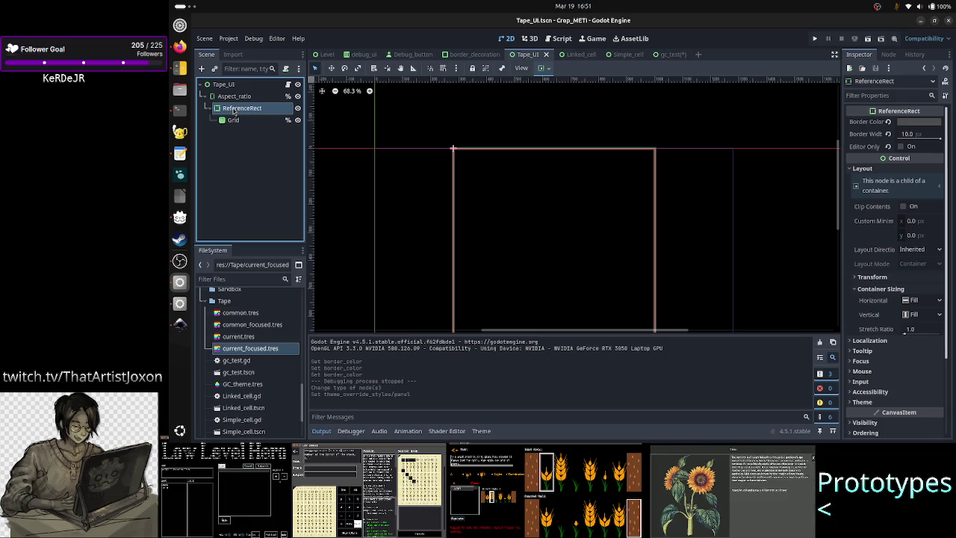
pyautogui.click(233, 120)
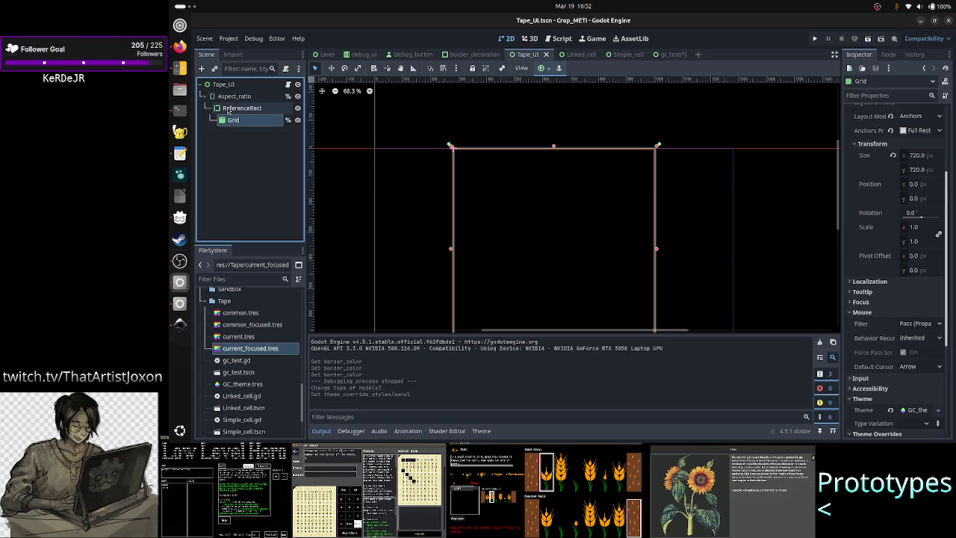
pyautogui.click(229, 110)
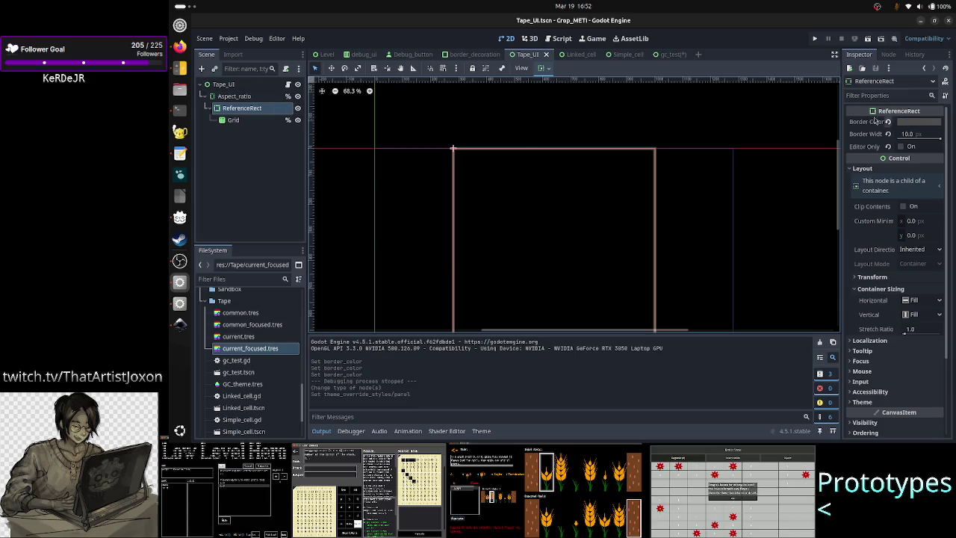
# Change the ReferenceRect's border colour to pink
pyautogui.click(919, 122)
pyautogui.click(927, 179)
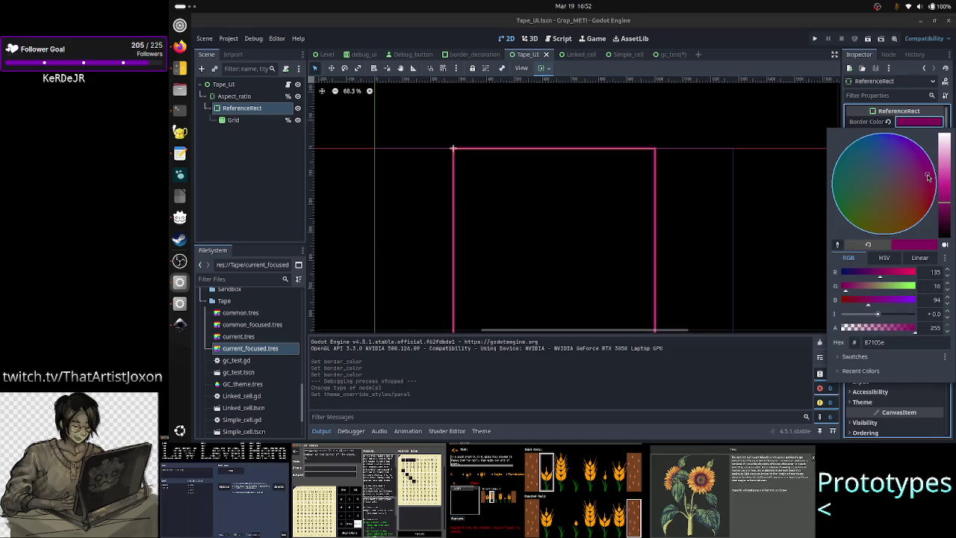
pyautogui.click(299, 191)
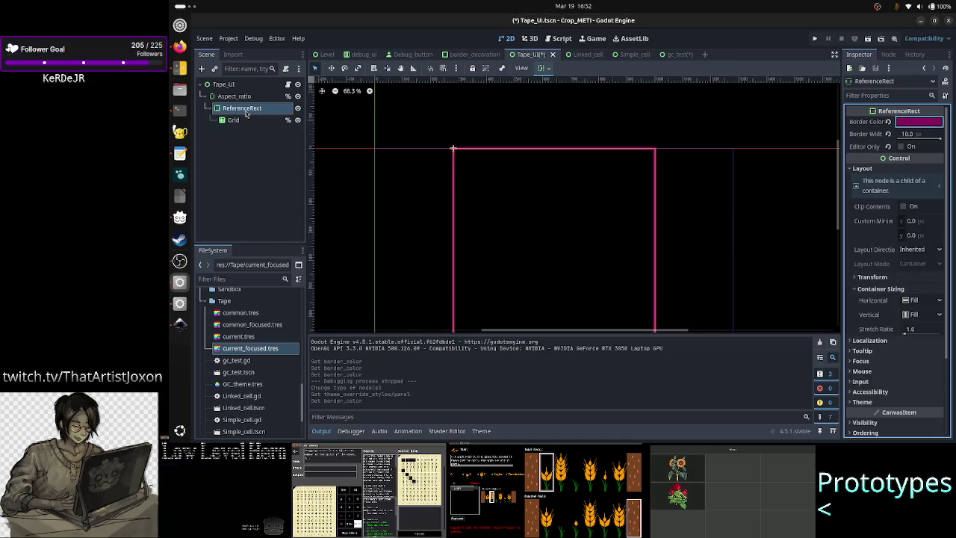
# Add a MarginContainer under ReferenceRect and move Grid inside it
pyautogui.click(203, 70)
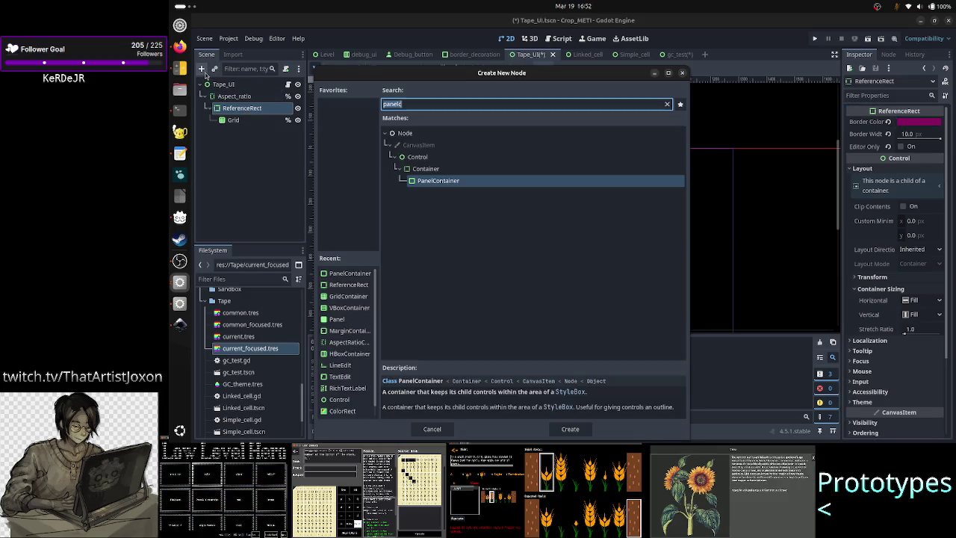
pyautogui.write('margin')
pyautogui.press('Return')
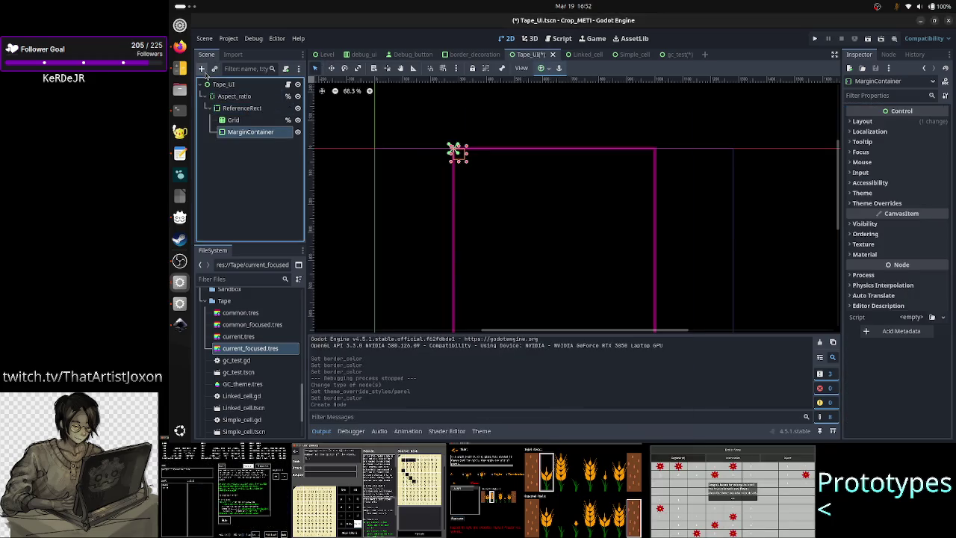
pyautogui.moveTo(240, 135); pyautogui.dragTo(241, 114)
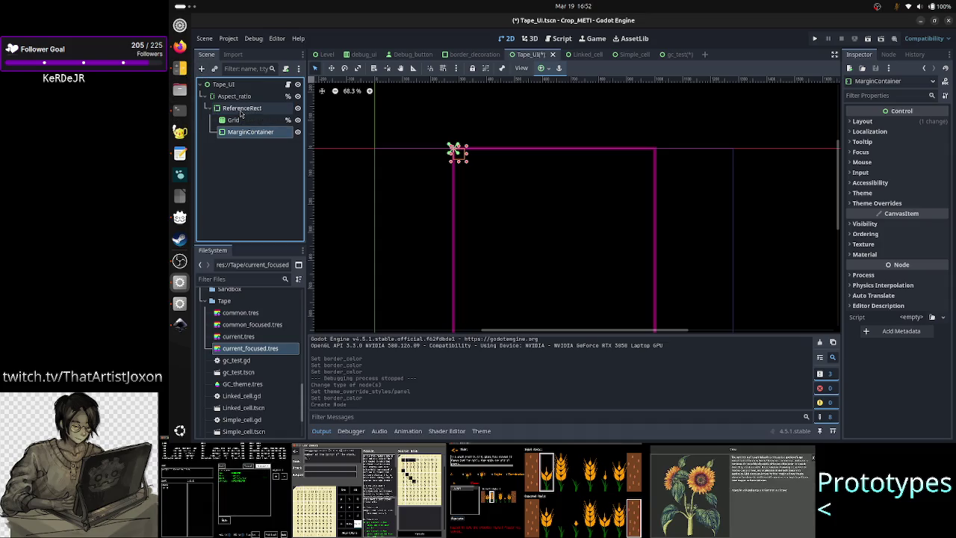
pyautogui.click(237, 120)
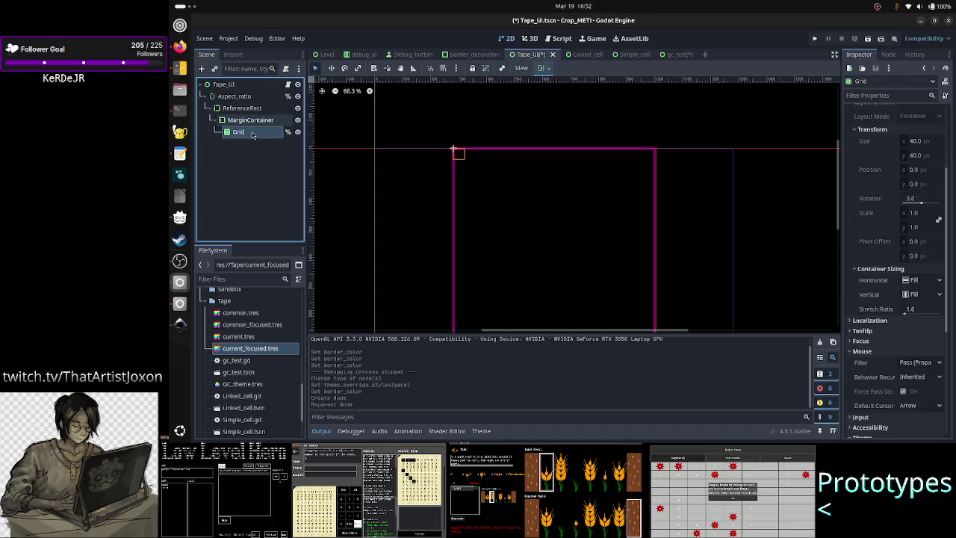
pyautogui.moveTo(248, 122); pyautogui.dragTo(251, 129)
# Anchor the MarginContainer to Full Rect and check the Grid's resulting size
pyautogui.click(251, 122)
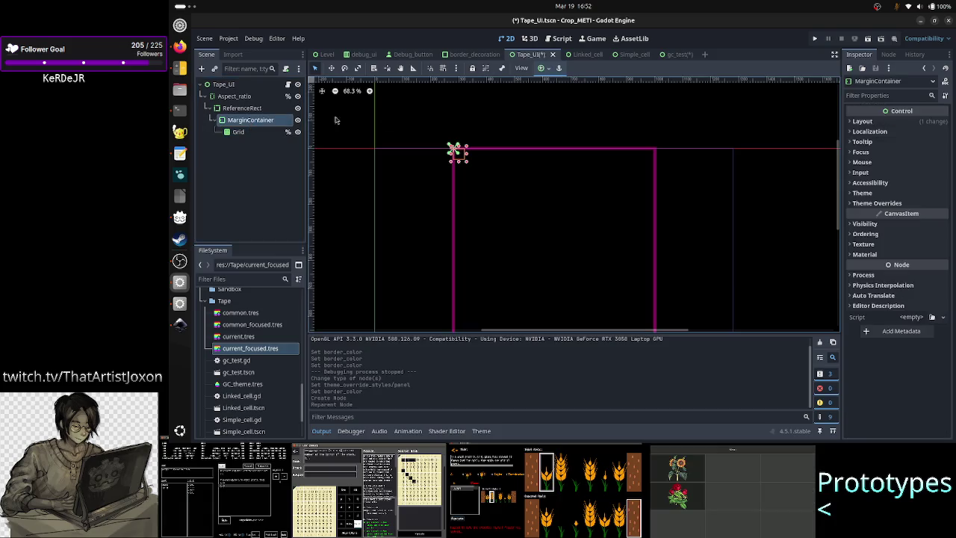
pyautogui.click(542, 68)
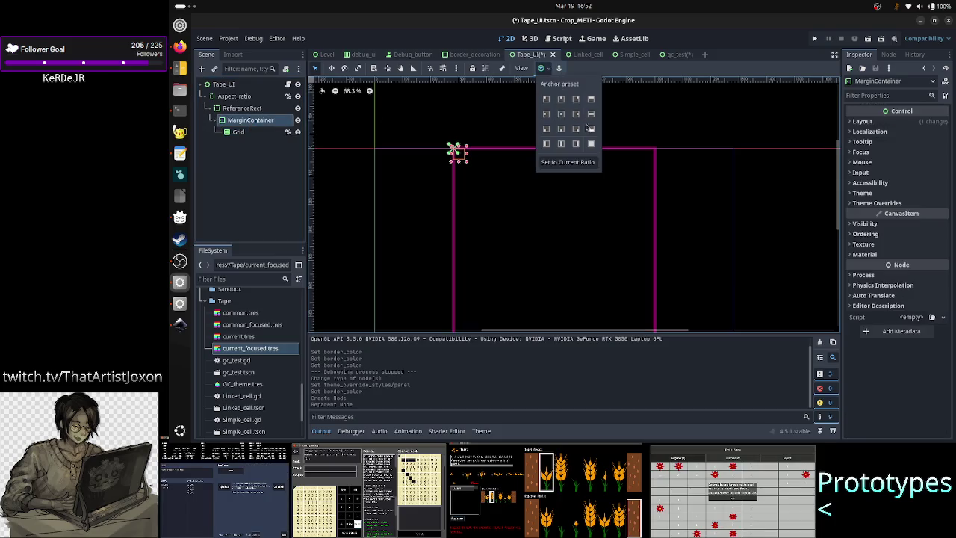
pyautogui.click(591, 143)
pyautogui.click(222, 133)
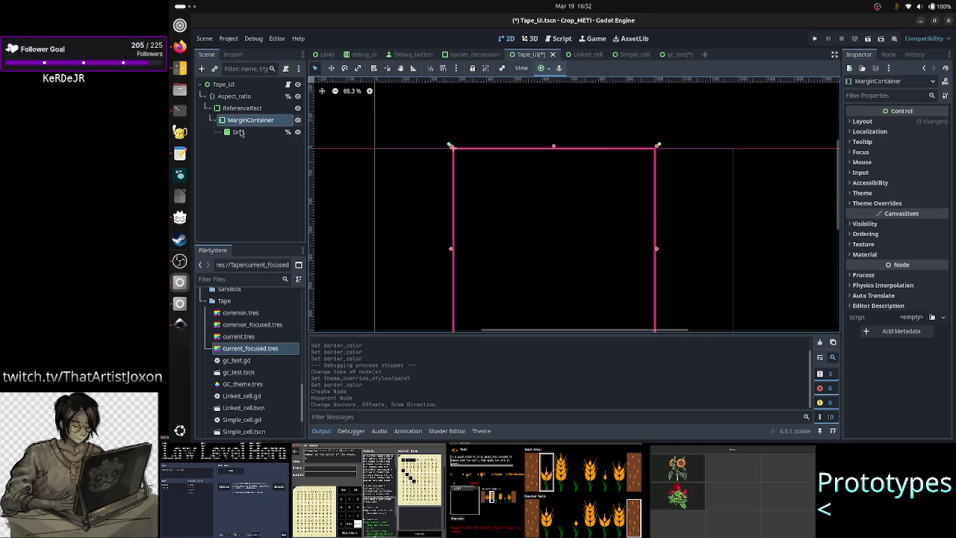
pyautogui.click(238, 132)
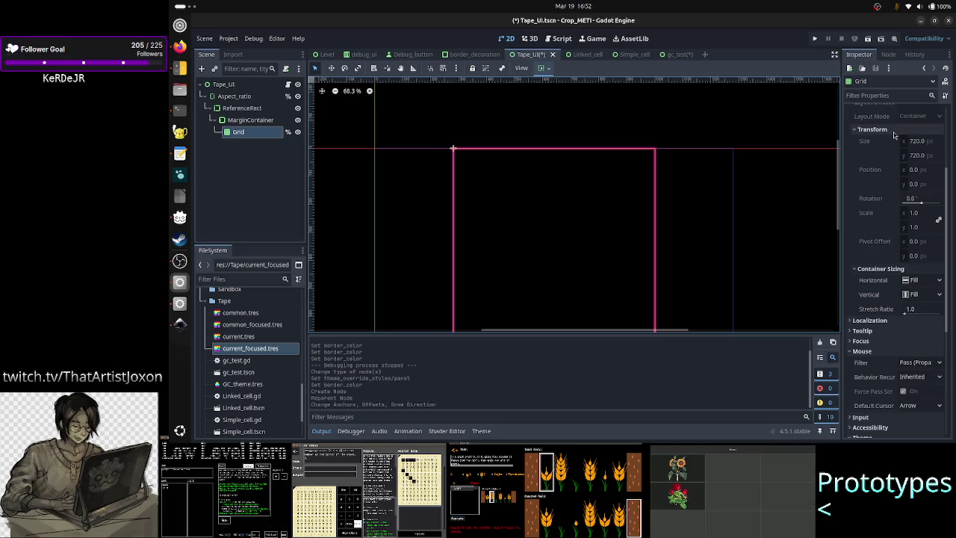
pyautogui.scroll(6, 419, 154)
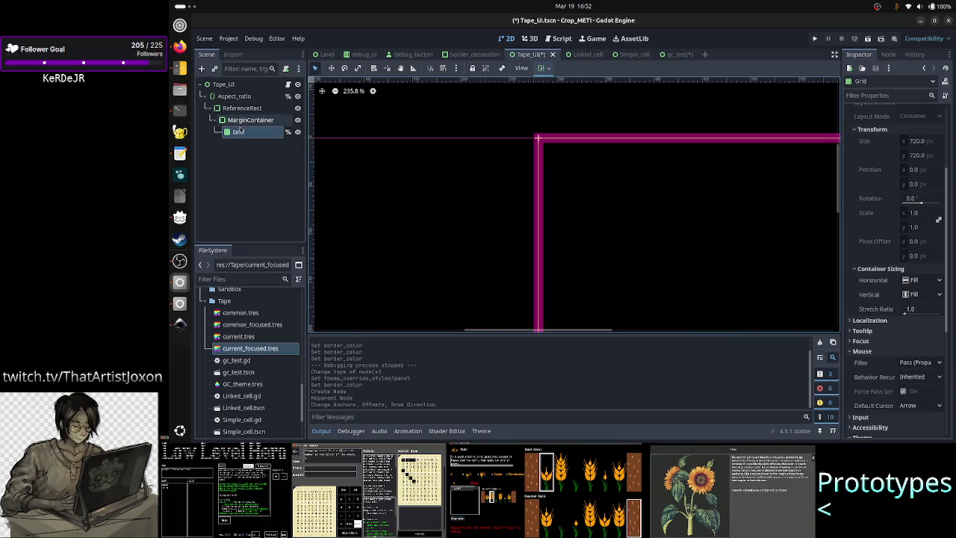
pyautogui.click(250, 123)
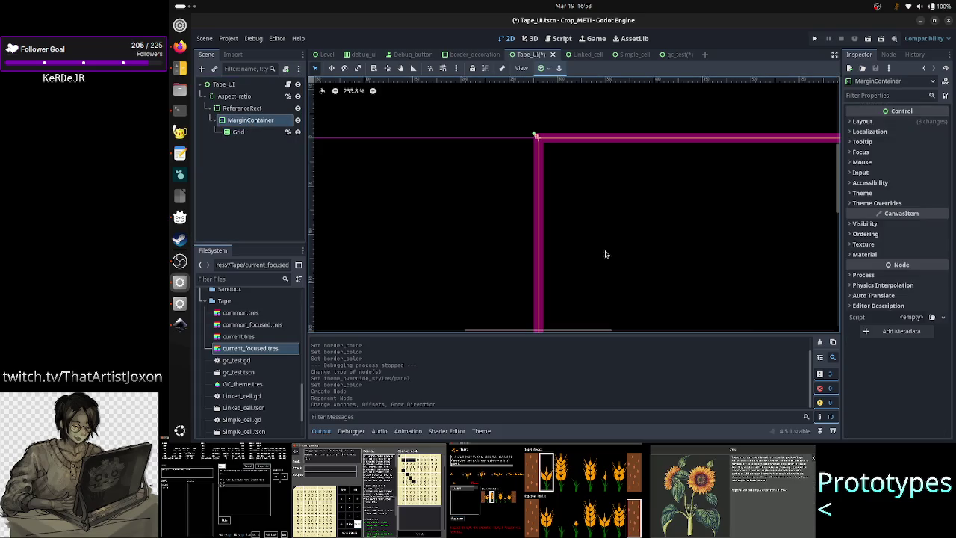
# Expand the MarginContainer's margin constants and set the left and top margins to 3
pyautogui.click(894, 203)
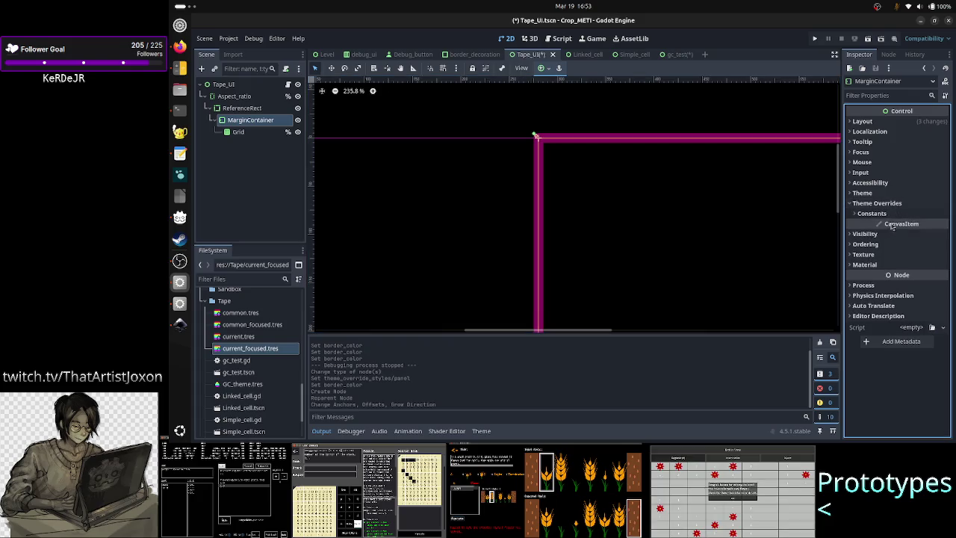
pyautogui.click(892, 214)
pyautogui.click(918, 230)
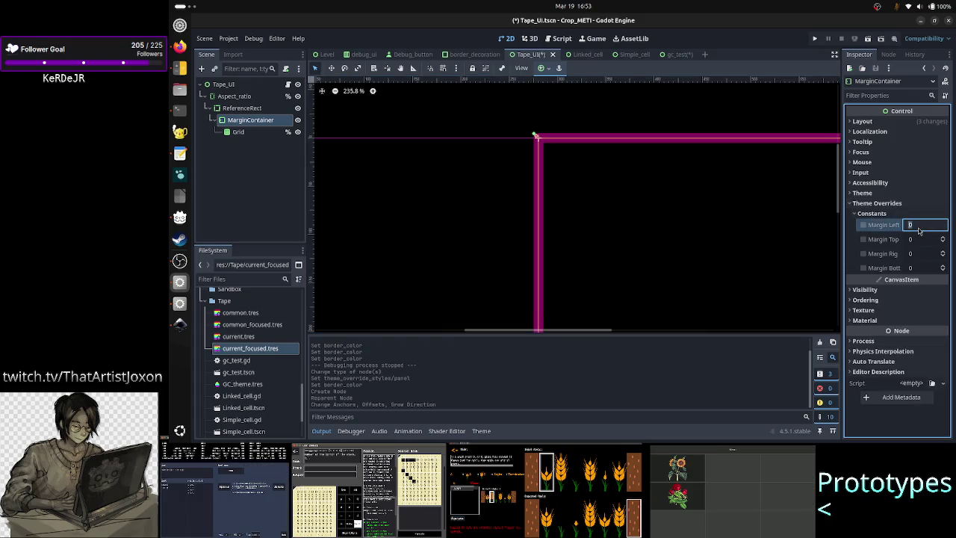
pyautogui.write('3')
pyautogui.press('Return')
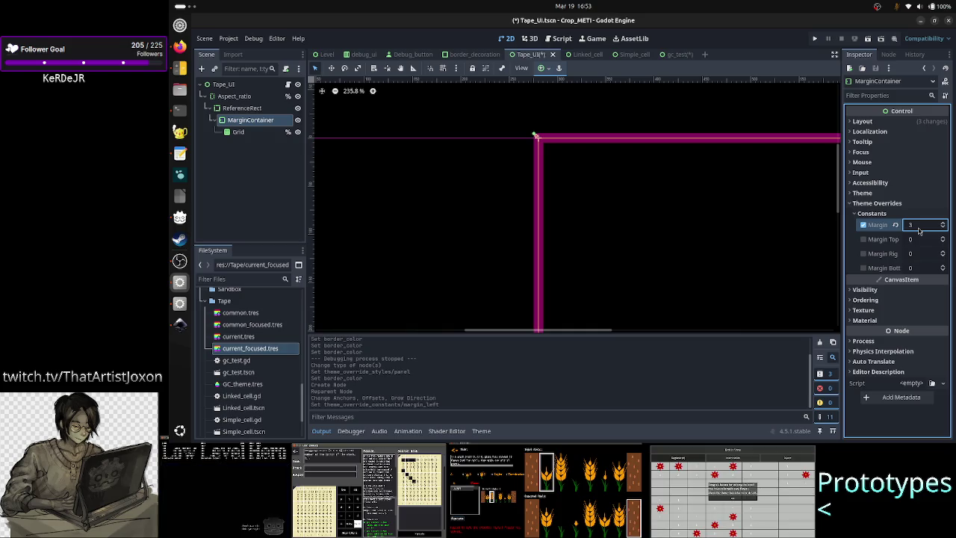
pyautogui.click(918, 241)
pyautogui.write('3')
pyautogui.press('Return')
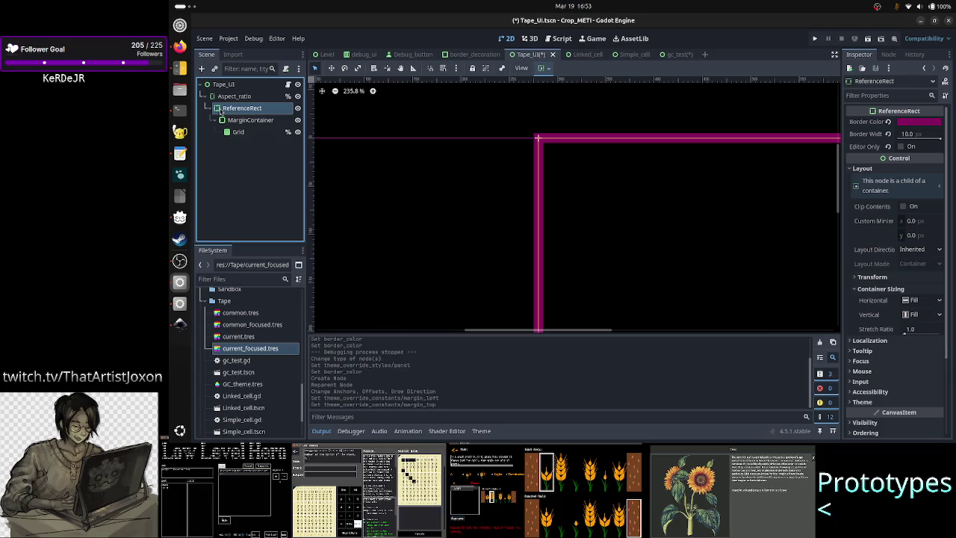
# Check the MarginContainer, Grid and ReferenceRect properties after the margin change
pyautogui.click(241, 119)
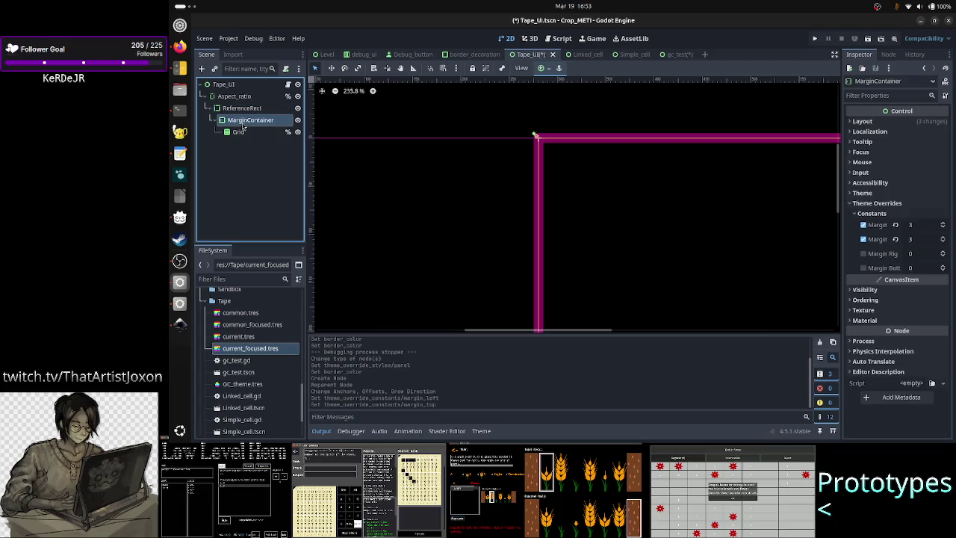
pyautogui.click(924, 226)
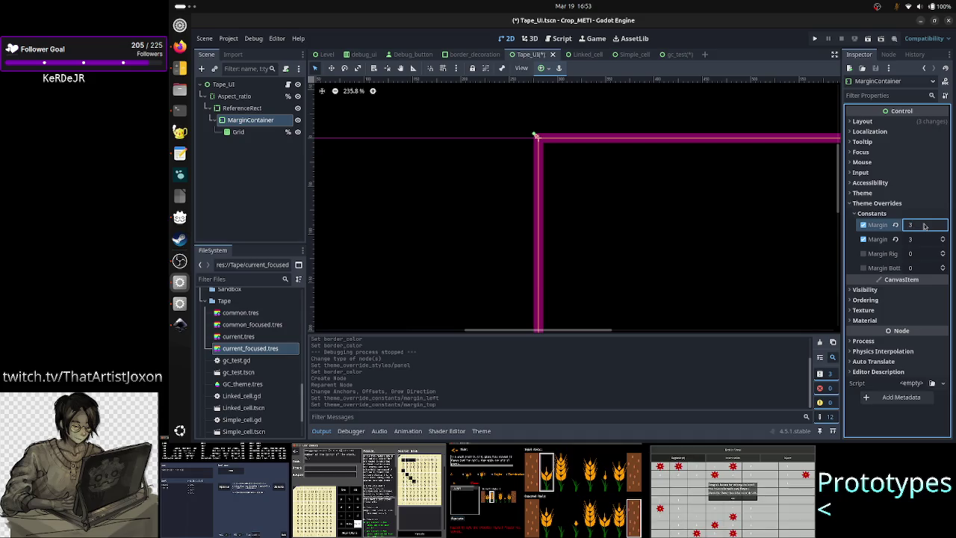
pyautogui.click(728, 200)
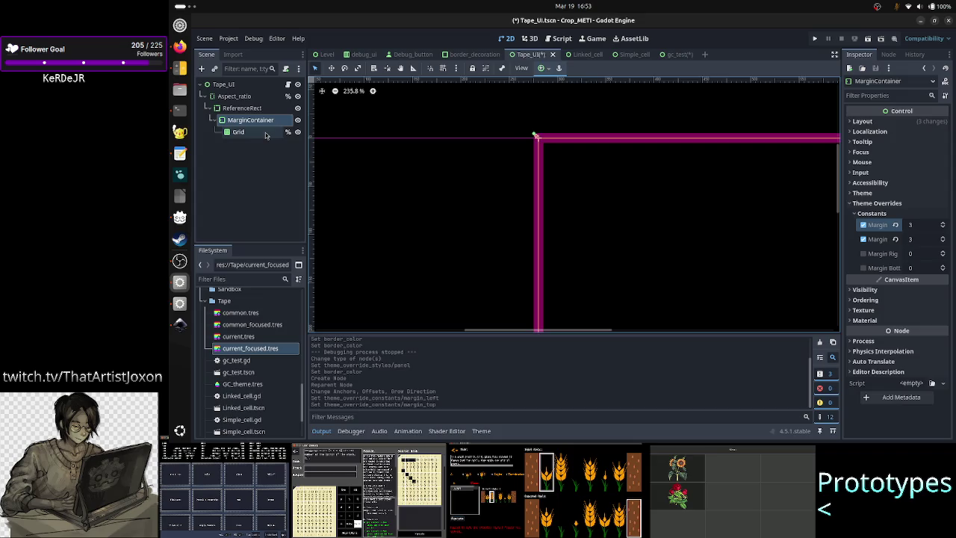
pyautogui.click(265, 134)
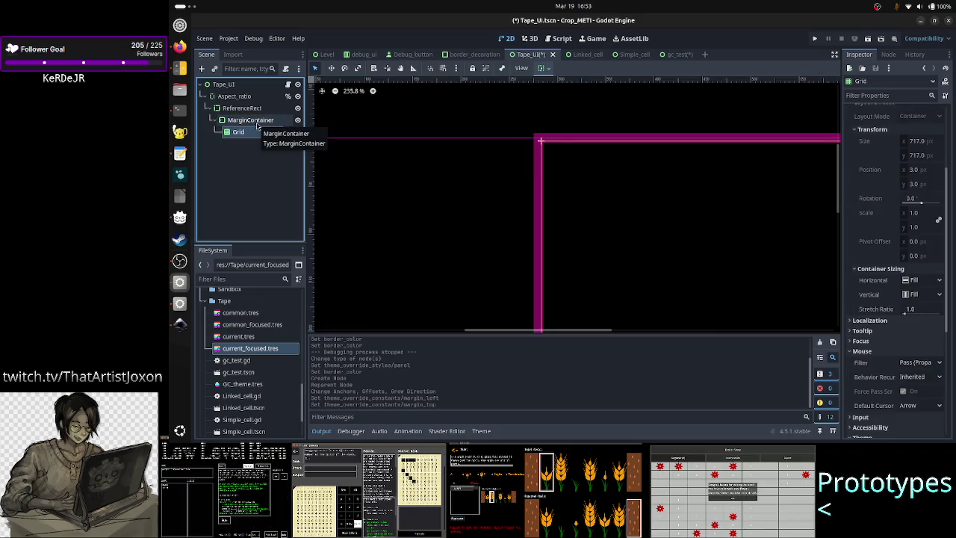
pyautogui.click(257, 124)
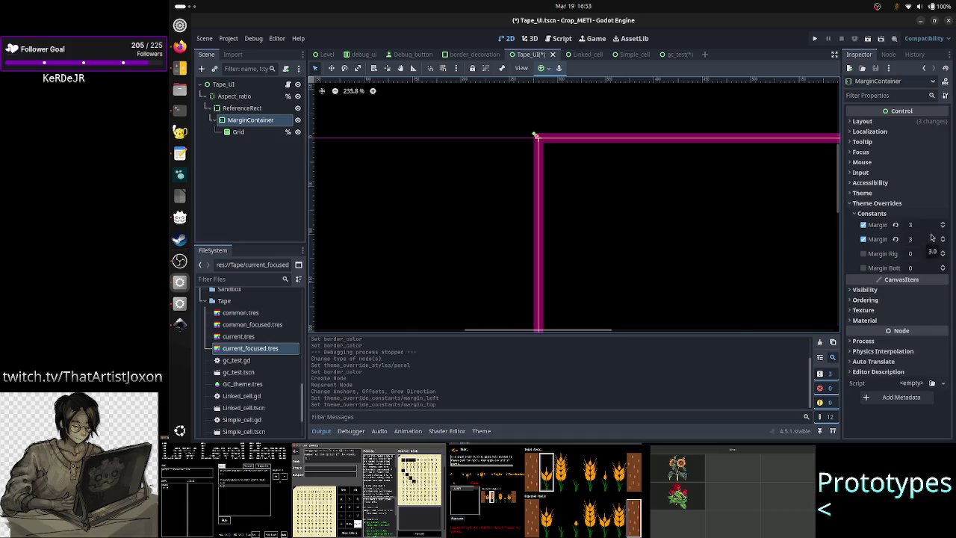
pyautogui.click(241, 108)
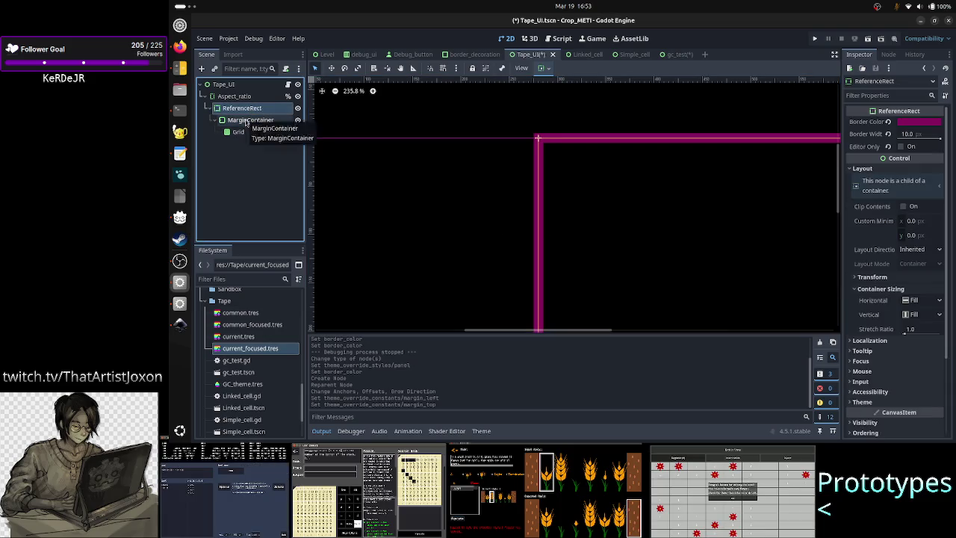
pyautogui.click(249, 120)
# Set the MarginContainer's left, top, right and bottom margins all to 5
pyautogui.click(929, 229)
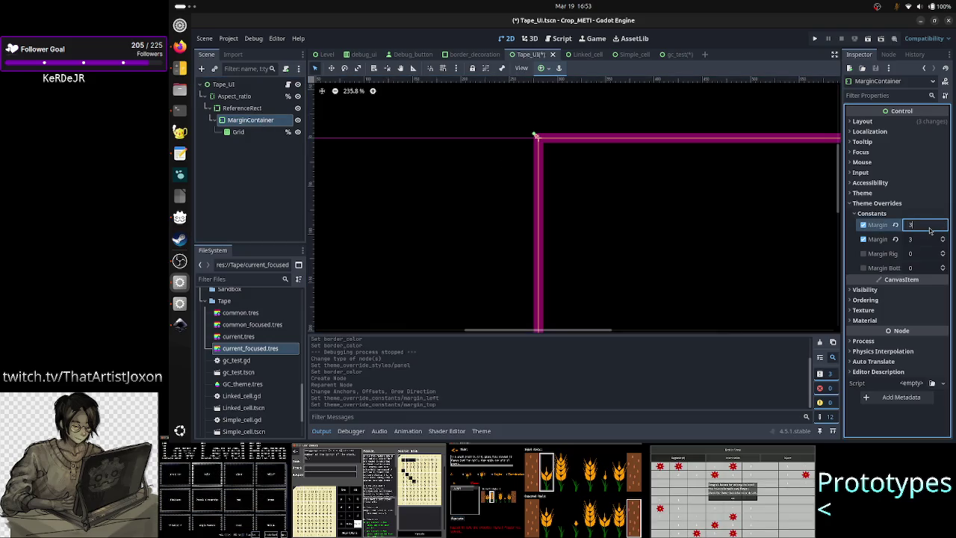
pyautogui.write('5')
pyautogui.press('Return')
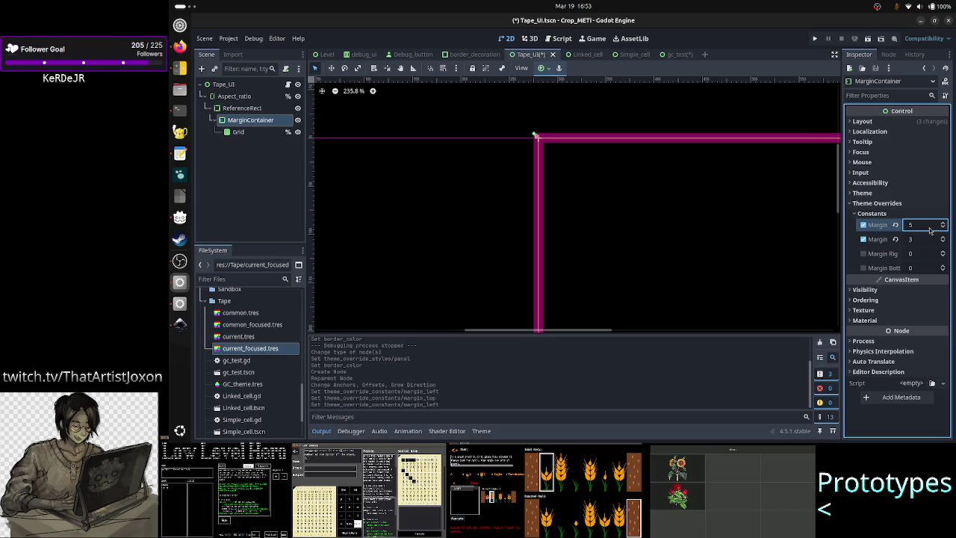
pyautogui.click(922, 239)
pyautogui.write('5')
pyautogui.press('Return')
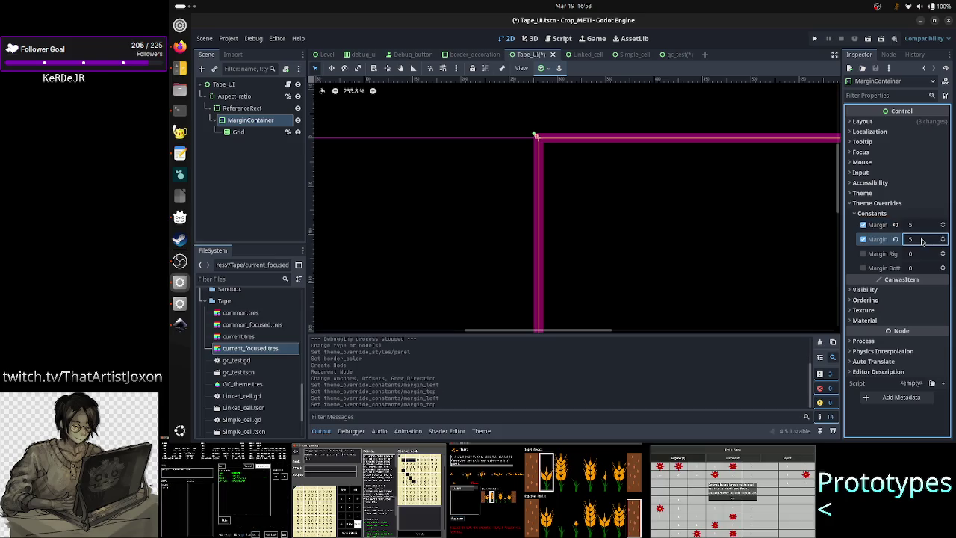
pyautogui.click(918, 254)
pyautogui.write('5')
pyautogui.press('Return')
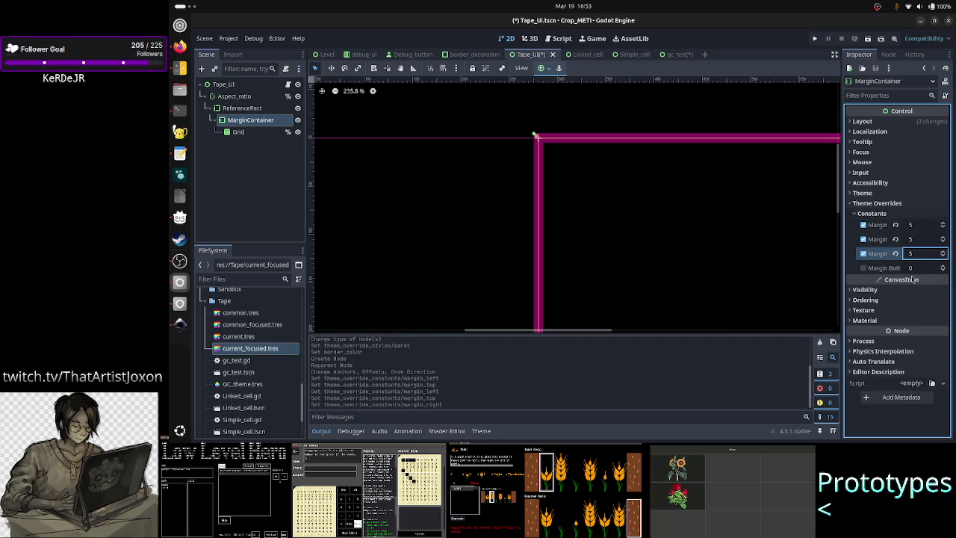
pyautogui.click(914, 267)
pyautogui.write('5')
pyautogui.press('Return')
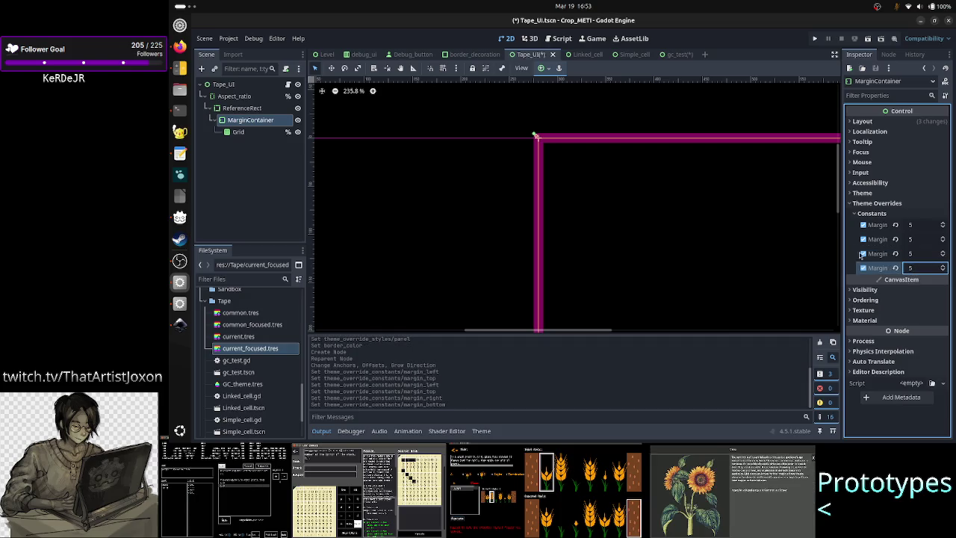
# Select the Grid to confirm its new 710 × 710 size at 5, 5
pyautogui.keyDown('shift'); pyautogui.click(239, 133); pyautogui.keyUp('shift')
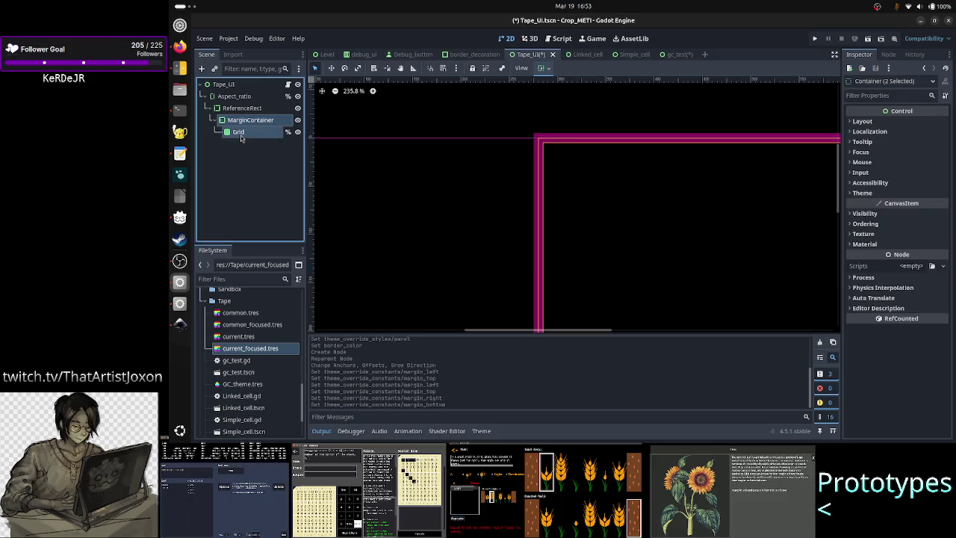
pyautogui.click(245, 154)
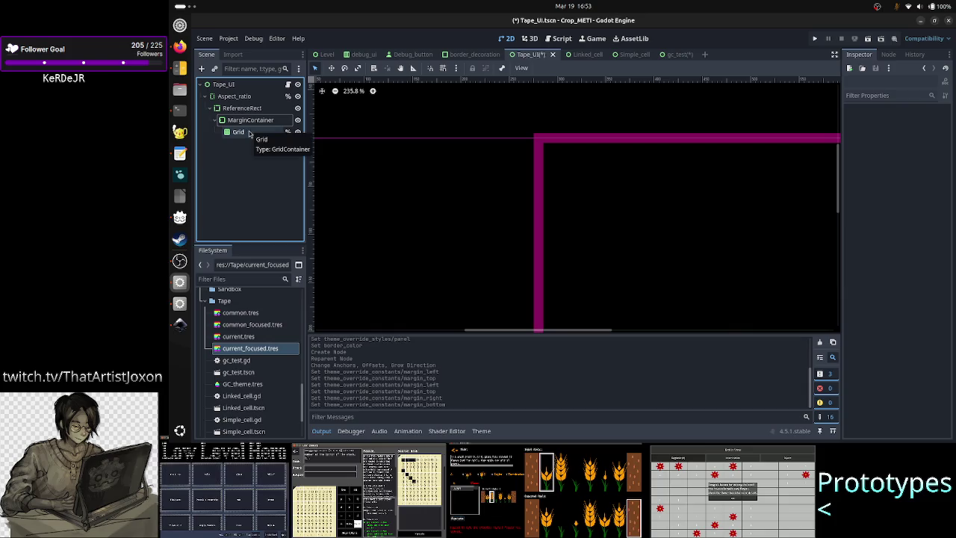
pyautogui.click(249, 133)
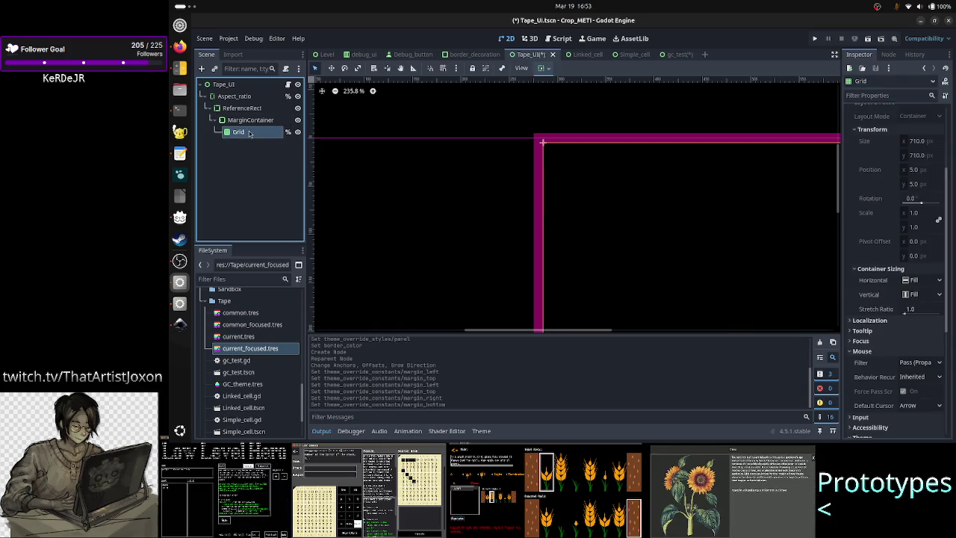
# Run the Tape_UI scene, view the cells 0–9 column maximized, then close the game
pyautogui.click(871, 41)
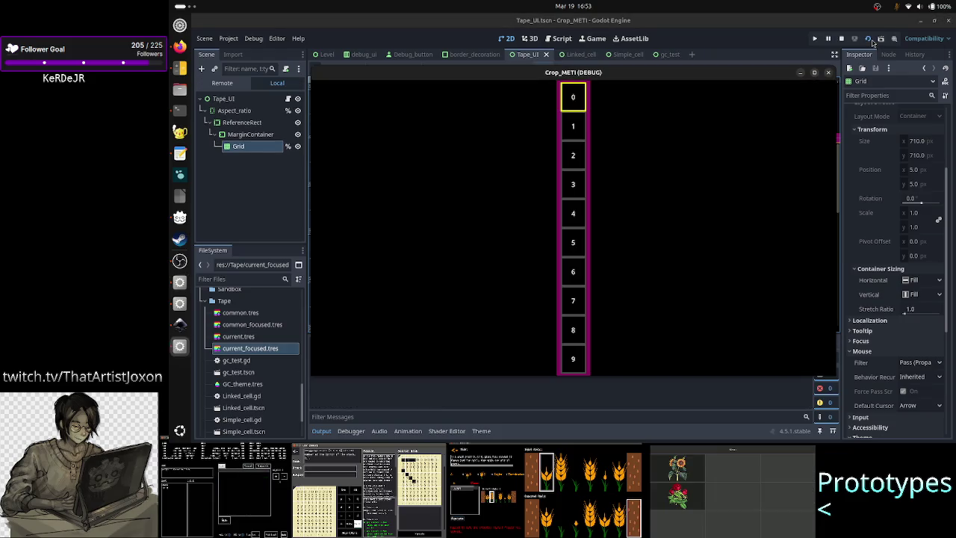
pyautogui.click(815, 76)
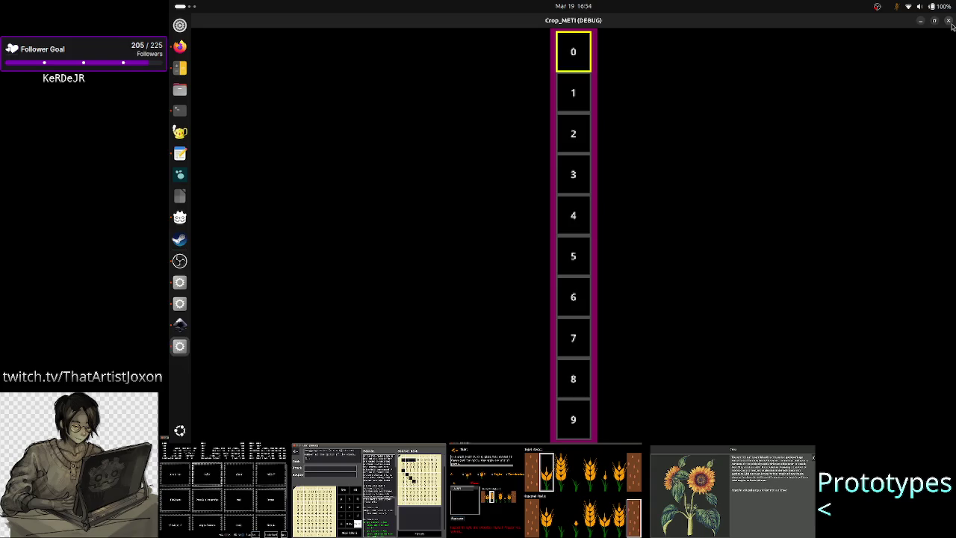
pyautogui.click(949, 23)
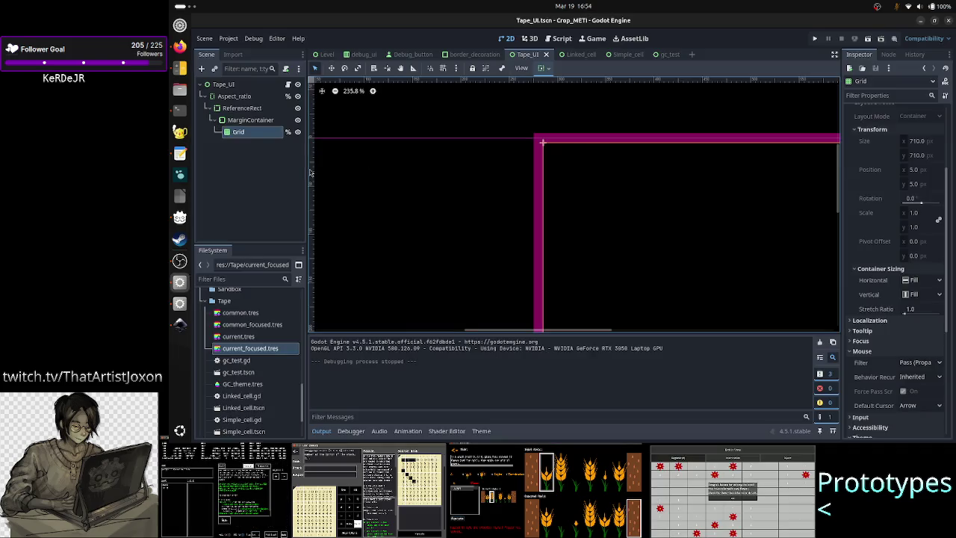
# Thin the ReferenceRect border width to 3 and preview it in a test run
pyautogui.click(246, 108)
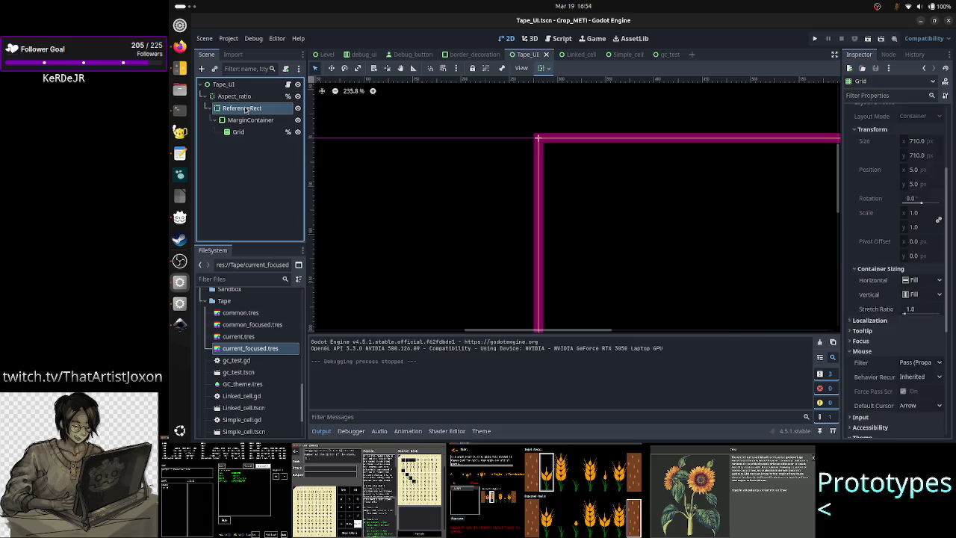
pyautogui.click(924, 138)
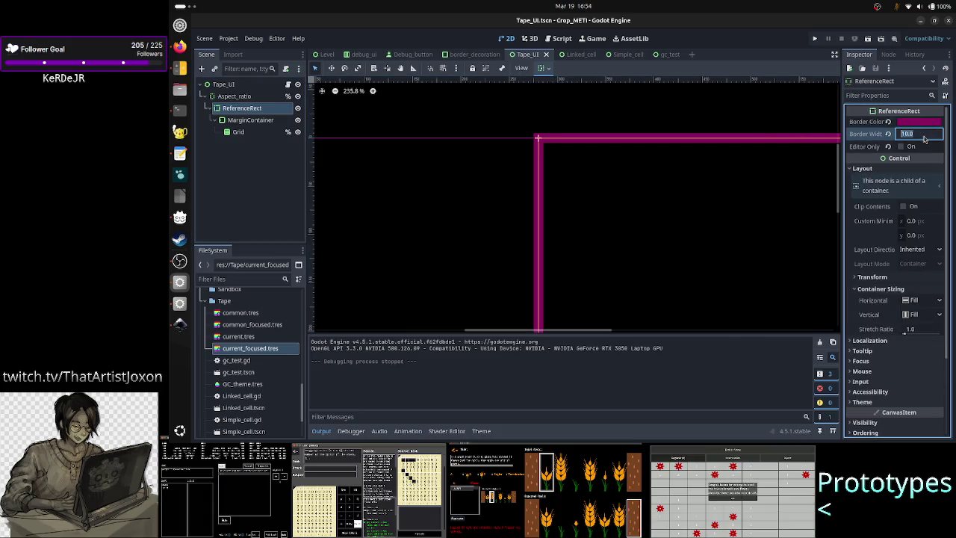
pyautogui.write('3')
pyautogui.press('Return')
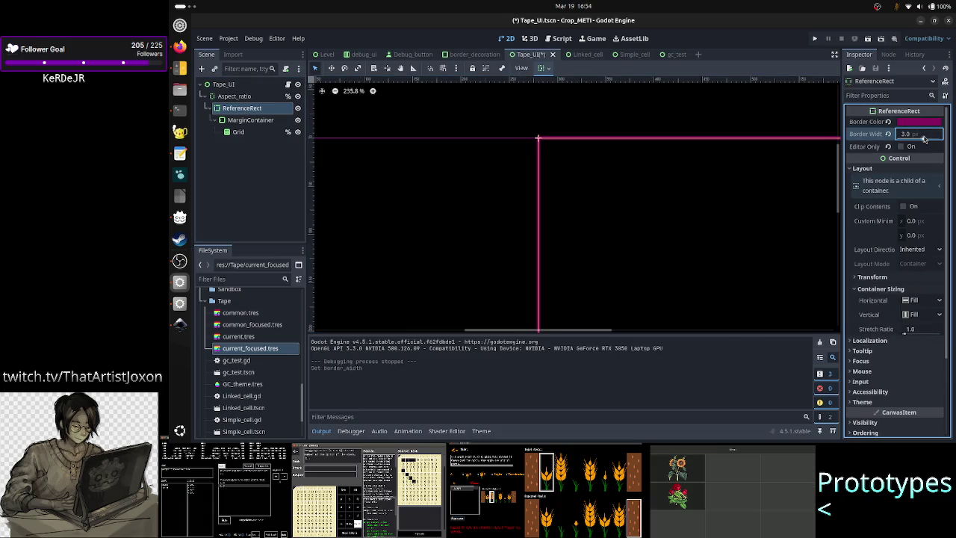
pyautogui.click(868, 41)
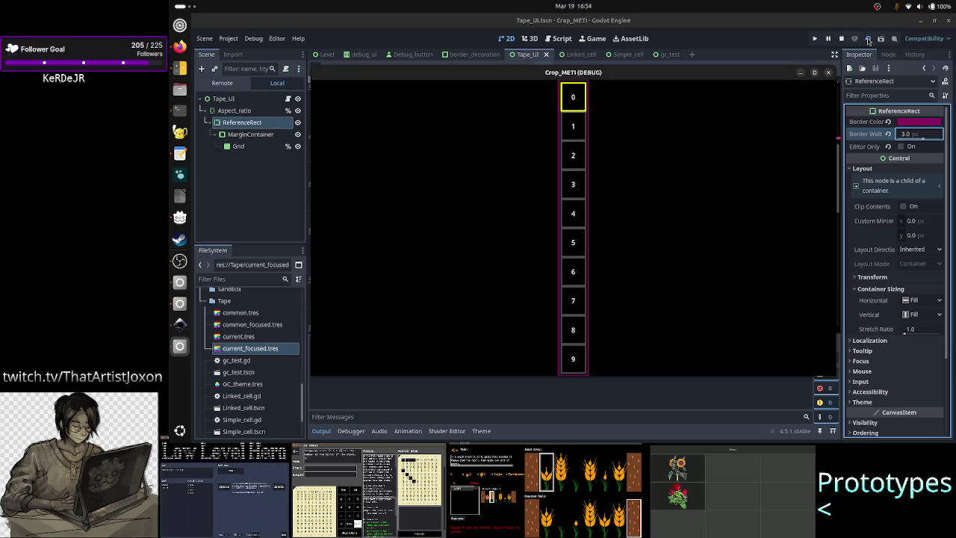
pyautogui.click(815, 73)
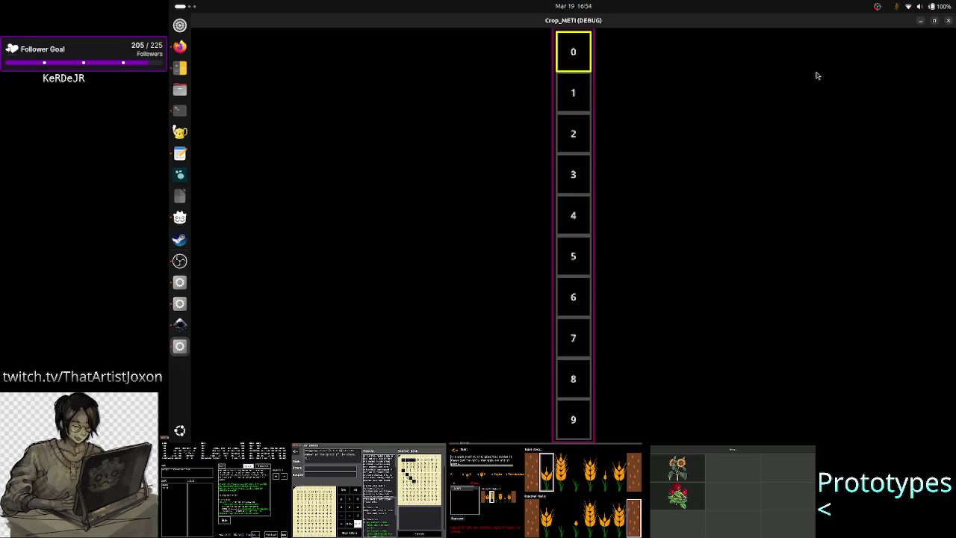
pyautogui.click(947, 22)
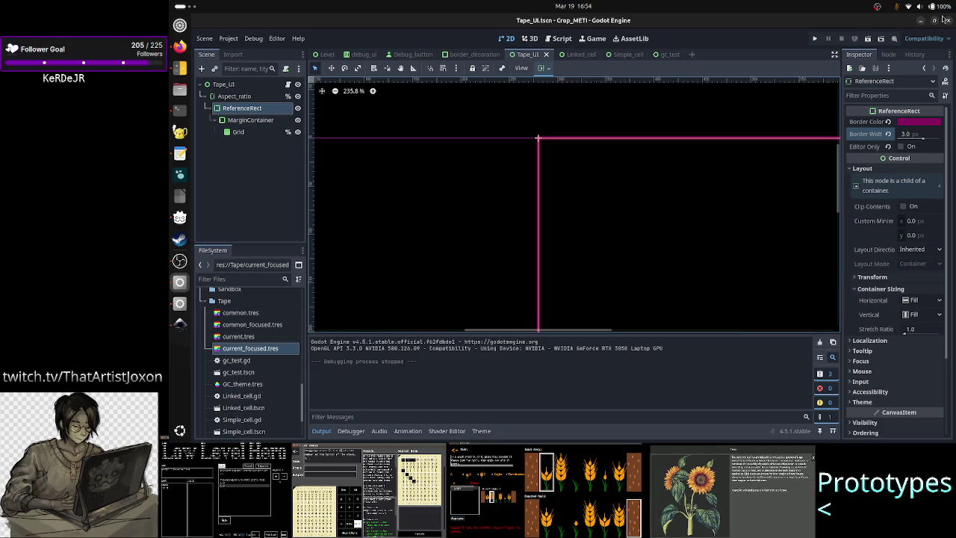
# Run Tape_UI again and set its game window to Always on Top
pyautogui.click(867, 38)
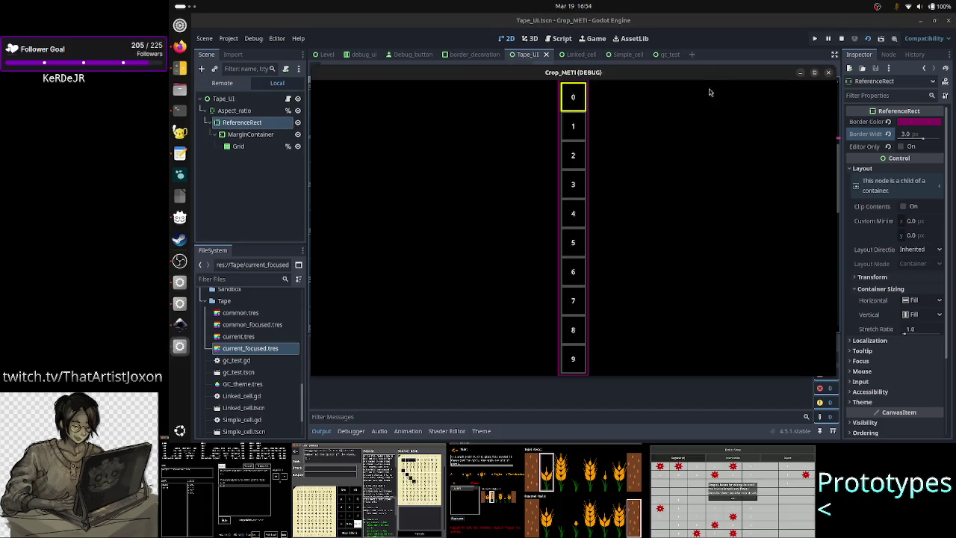
pyautogui.rightClick(708, 78)
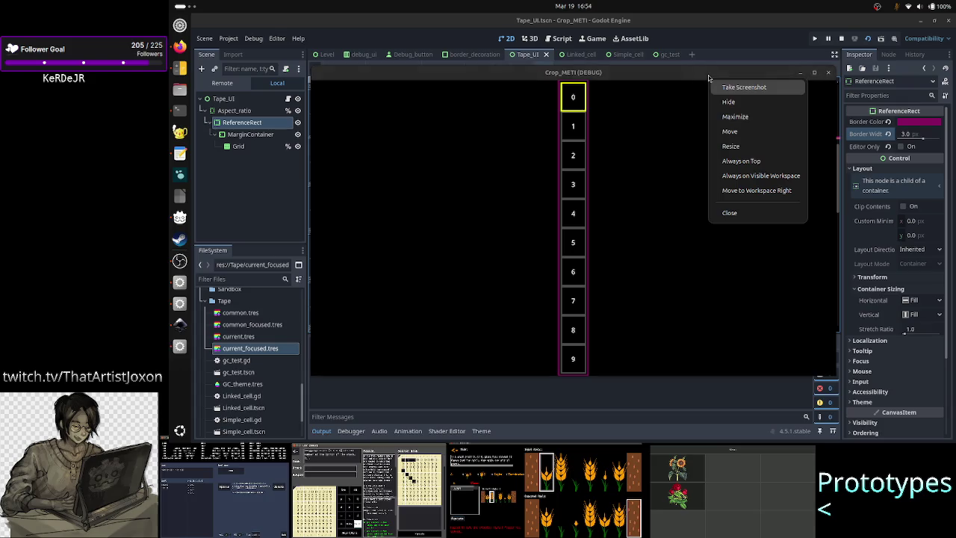
pyautogui.click(732, 160)
# In the Remote tree, inspect the first generated cell, Aspect_ratio and ReferenceRect nodes
pyautogui.click(221, 83)
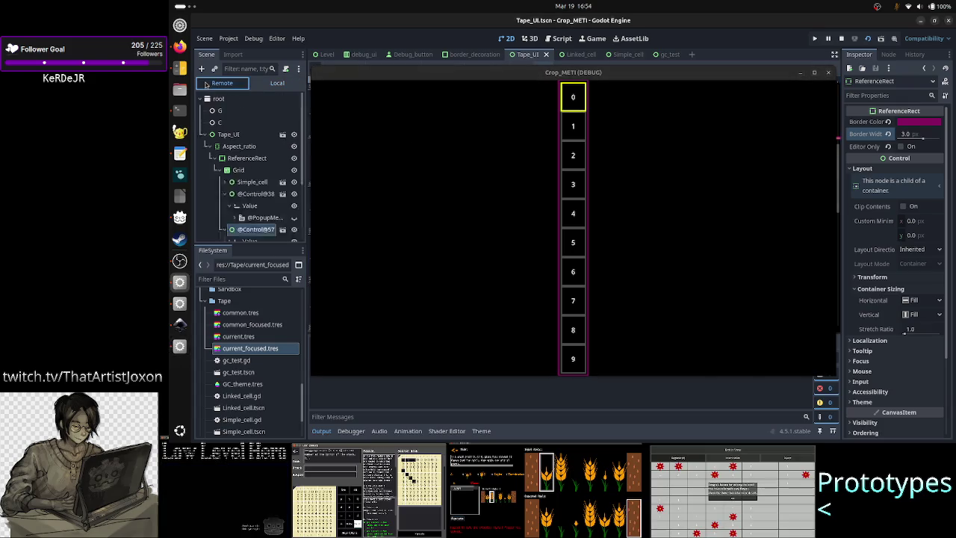
pyautogui.click(226, 183)
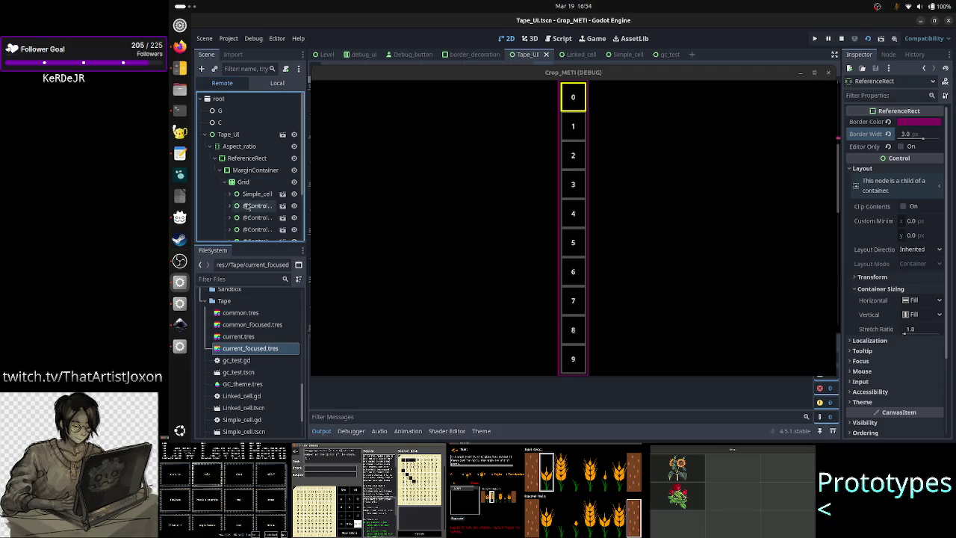
pyautogui.click(253, 207)
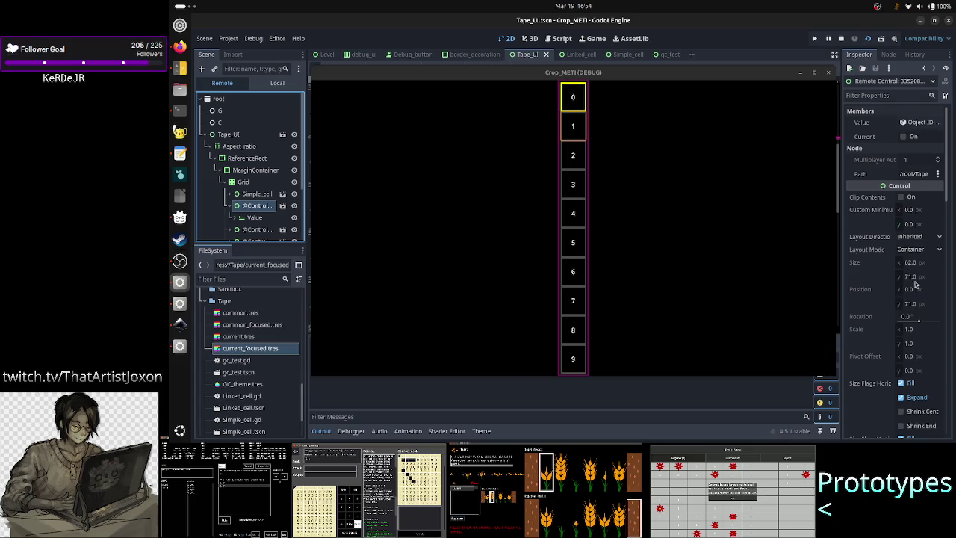
pyautogui.click(239, 148)
pyautogui.click(250, 158)
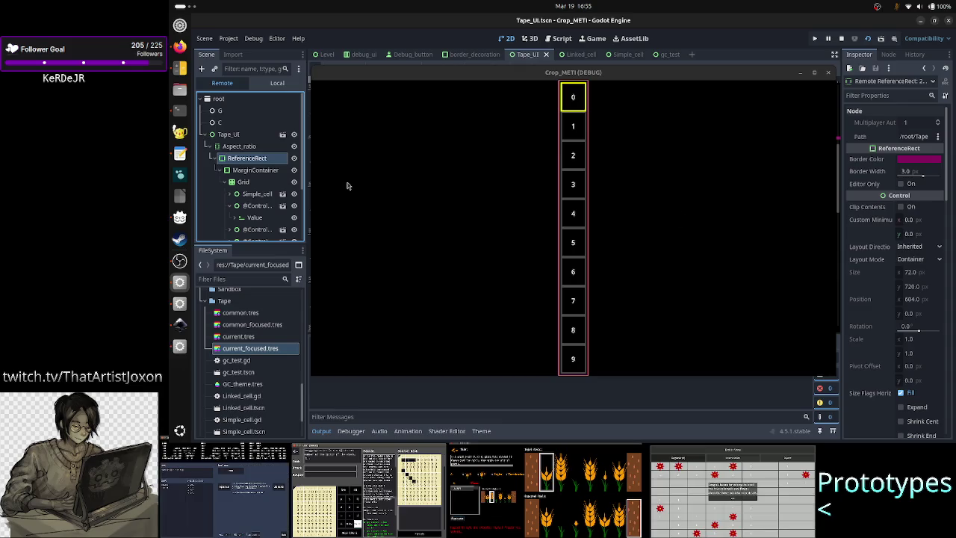
# Check the Aspect_ratio, ReferenceRect and Grid sizes, then shrink the game window to test scaling
pyautogui.click(258, 147)
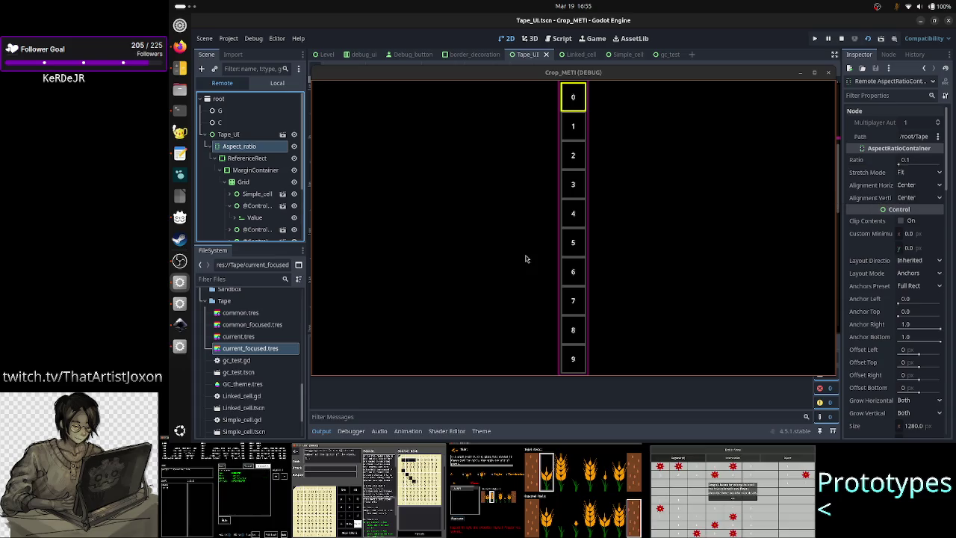
pyautogui.click(247, 159)
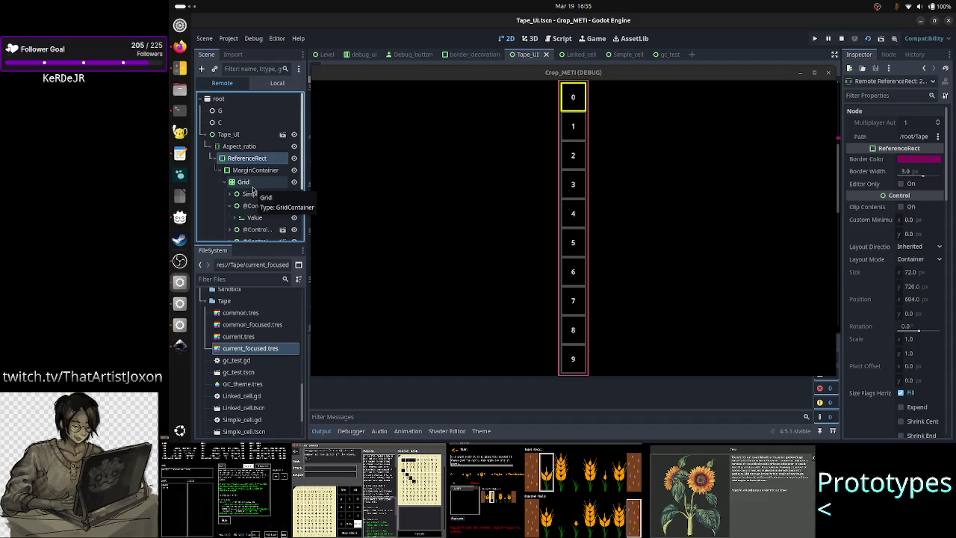
pyautogui.click(253, 188)
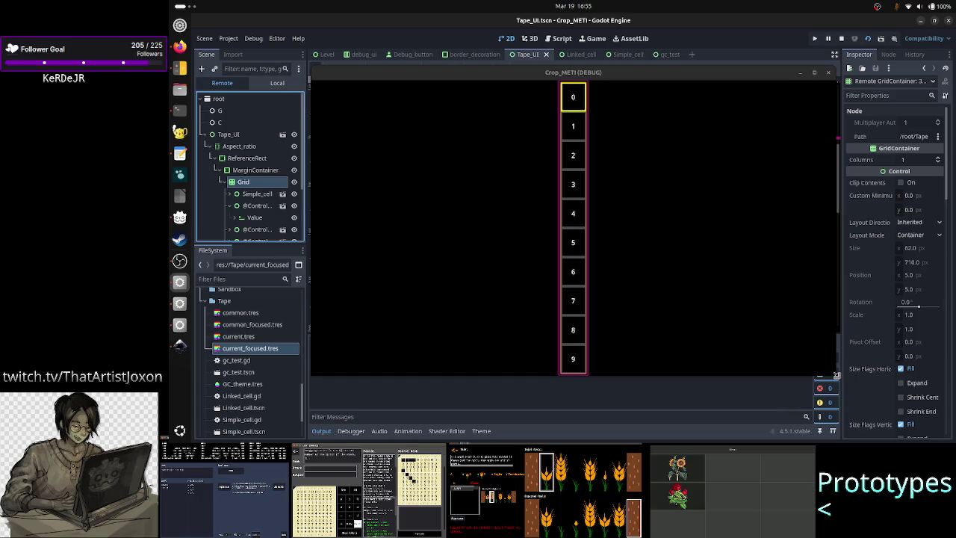
pyautogui.moveTo(836, 376)
pyautogui.mouseDown()
pyautogui.moveTo(602, 271)
pyautogui.moveTo(544, 207)
pyautogui.moveTo(493, 202)
pyautogui.moveTo(510, 262)
pyautogui.moveTo(584, 377)
pyautogui.moveTo(728, 353)
pyautogui.moveTo(772, 381)
pyautogui.moveTo(835, 383)
pyautogui.moveTo(870, 400)
pyautogui.moveTo(894, 438)
pyautogui.moveTo(837, 388)
pyautogui.moveTo(737, 337)
pyautogui.moveTo(700, 320)
pyautogui.moveTo(661, 335)
pyautogui.moveTo(619, 325)
pyautogui.moveTo(576, 309)
pyautogui.moveTo(542, 281)
pyautogui.moveTo(545, 271)
pyautogui.mouseUp()
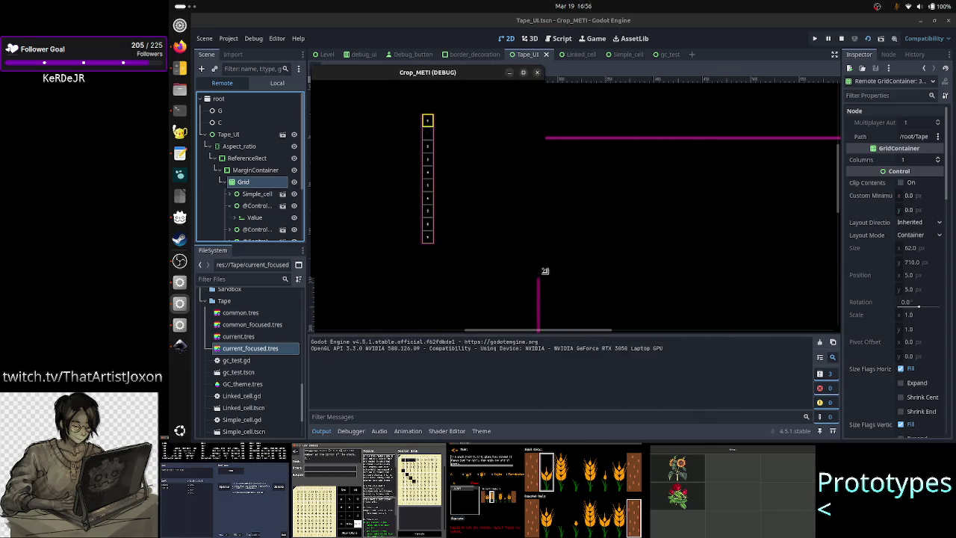
# Maximize, restore, then close the running Tape_UI game window
pyautogui.click(524, 73)
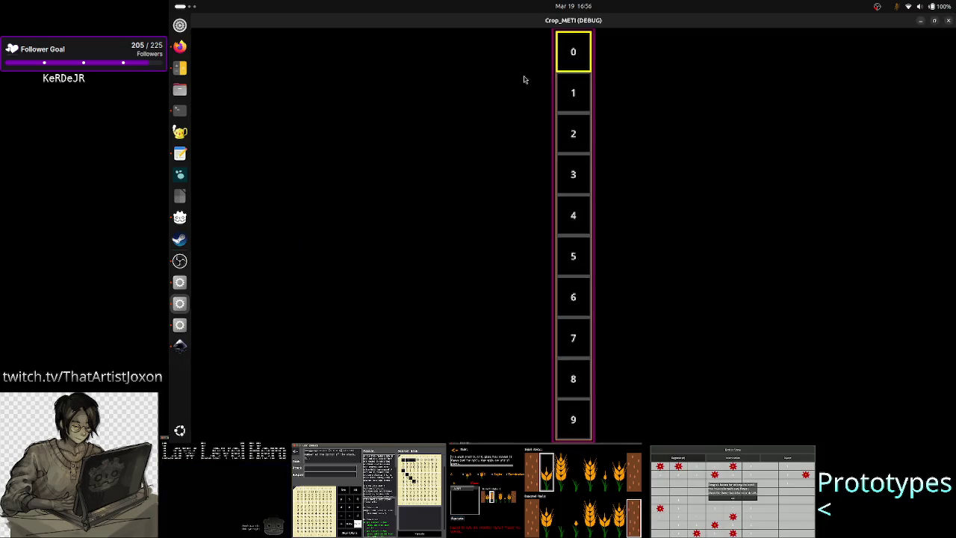
pyautogui.click(934, 21)
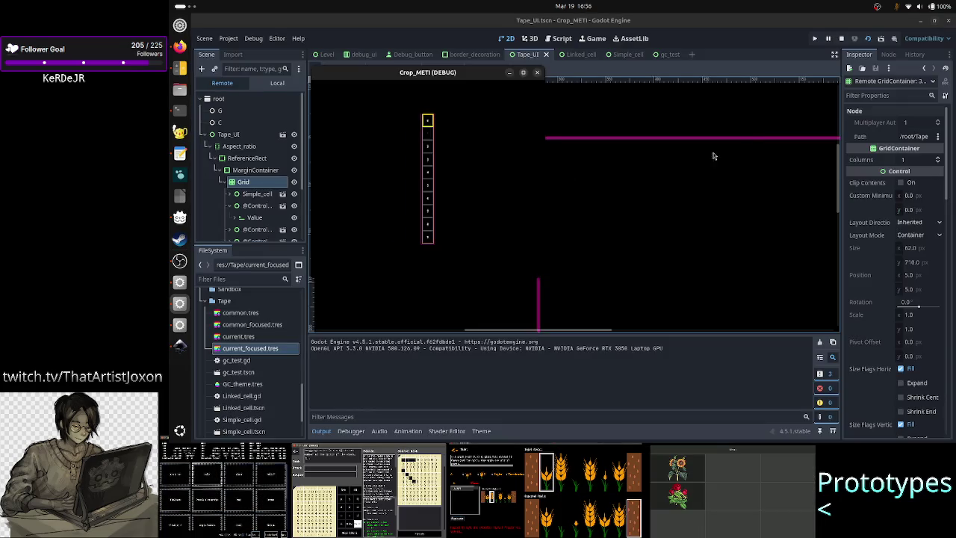
pyautogui.click(537, 72)
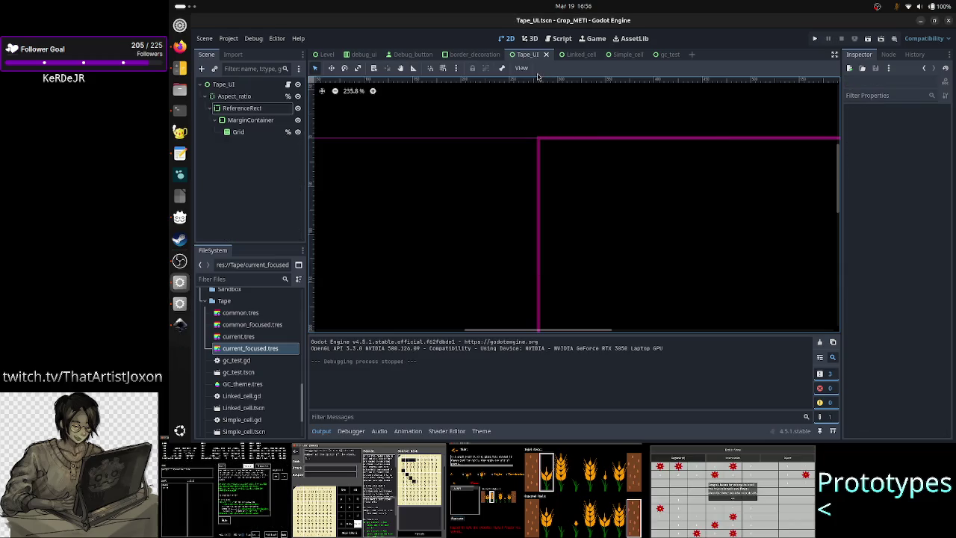
# Check the ReferenceRect and Grid transforms, then open gc_test.gd in the script editor
pyautogui.click(252, 108)
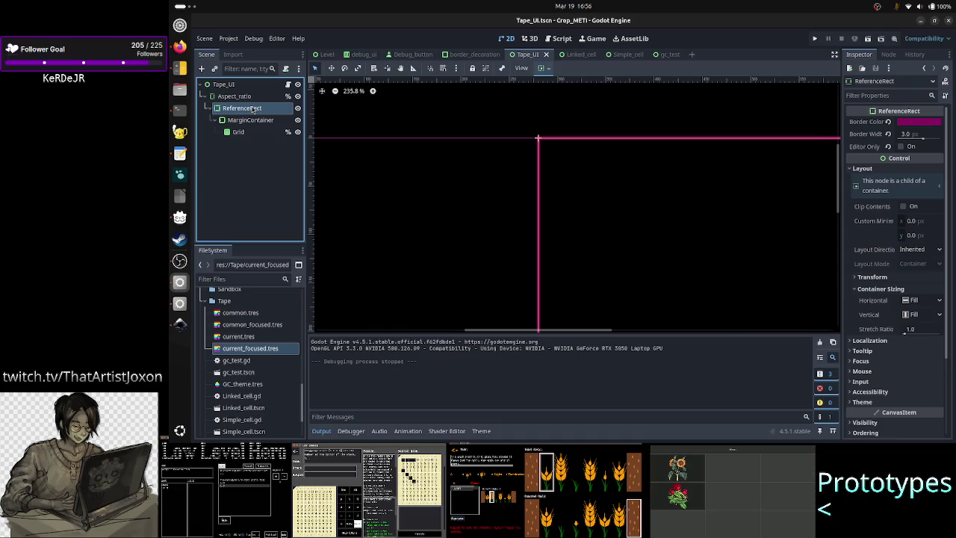
pyautogui.click(239, 131)
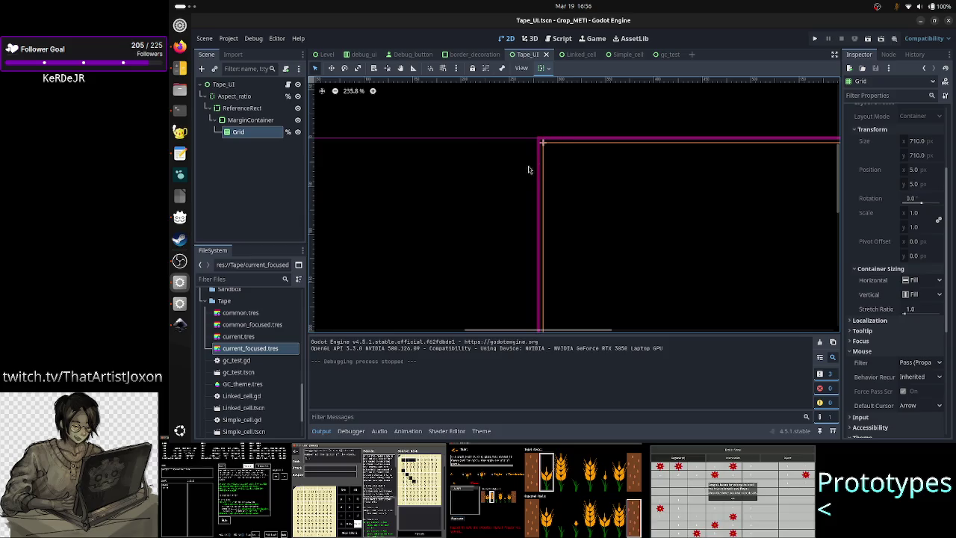
pyautogui.click(289, 85)
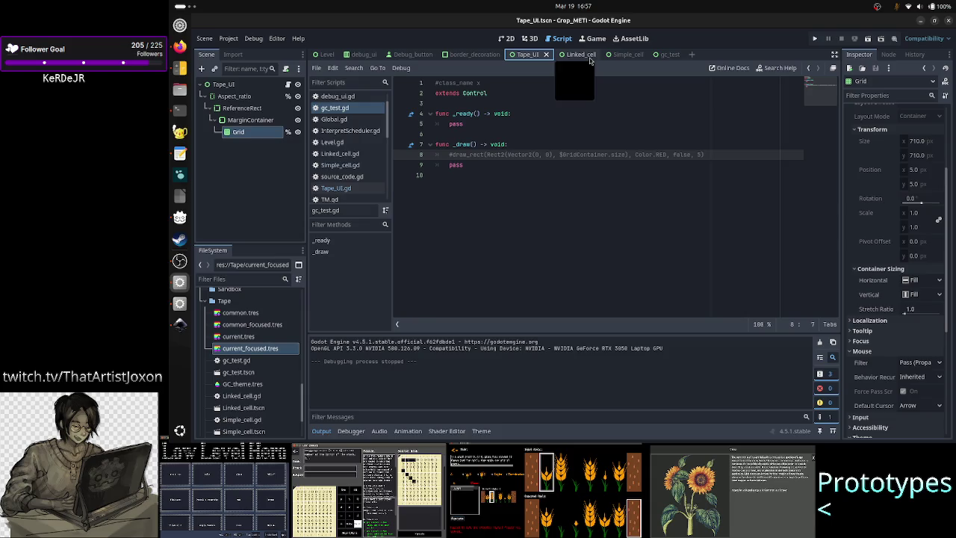
# Reveal the Simple_cell Value field's Normal StyleBox content margins of 4 px, then return to Tape_UI
pyautogui.click(679, 54)
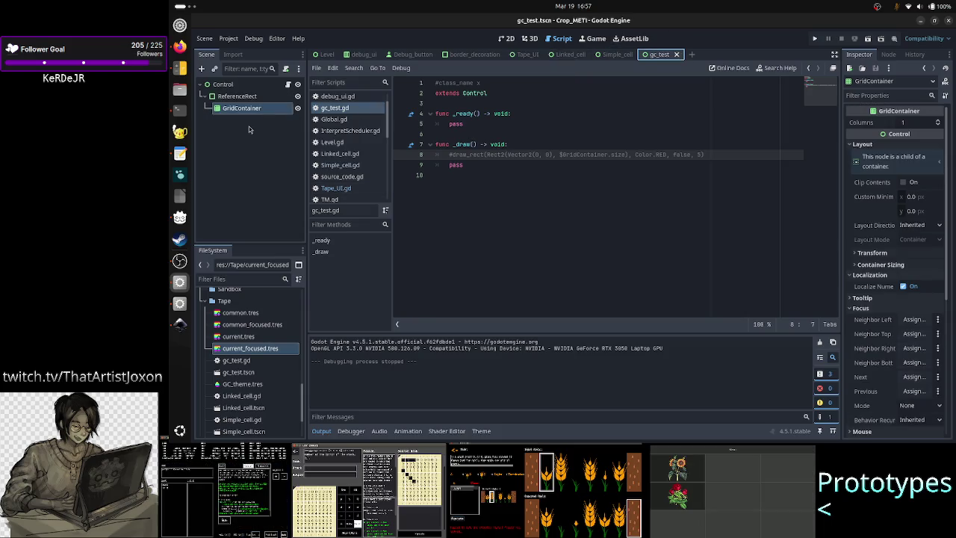
pyautogui.click(613, 57)
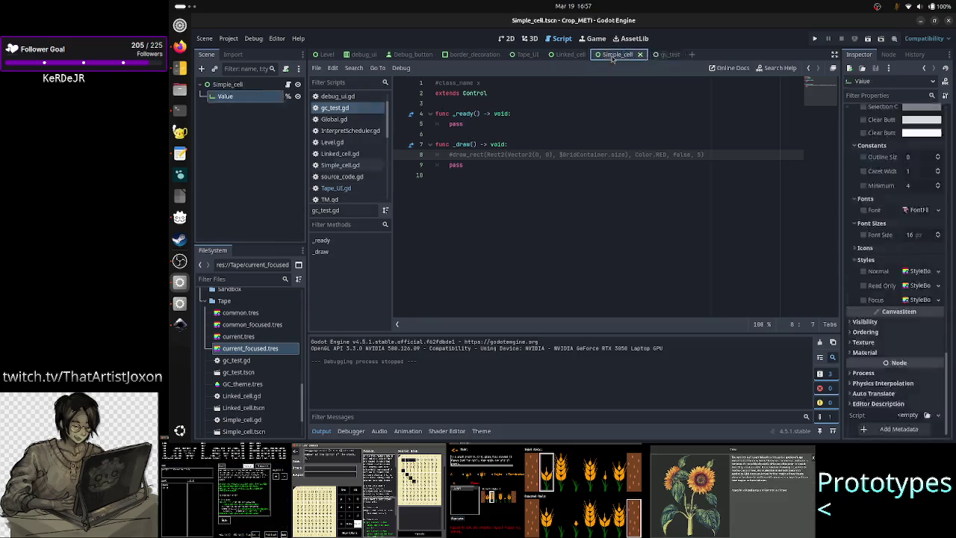
pyautogui.click(506, 38)
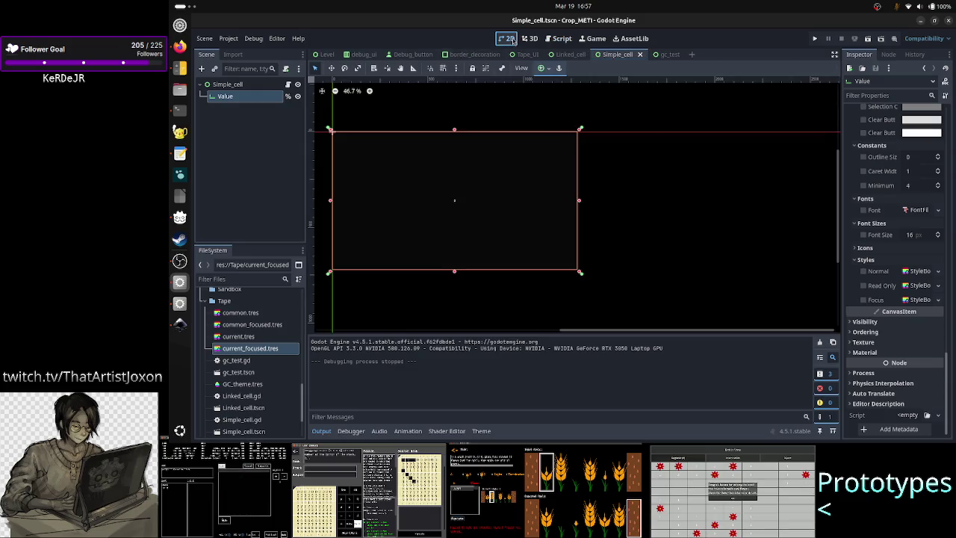
pyautogui.click(922, 271)
pyautogui.scroll(-5, 907, 265)
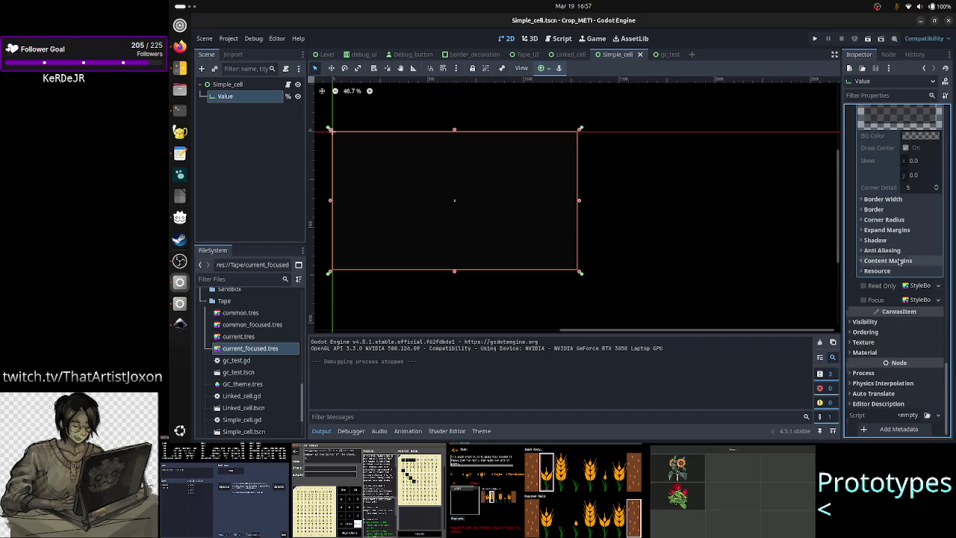
pyautogui.click(902, 262)
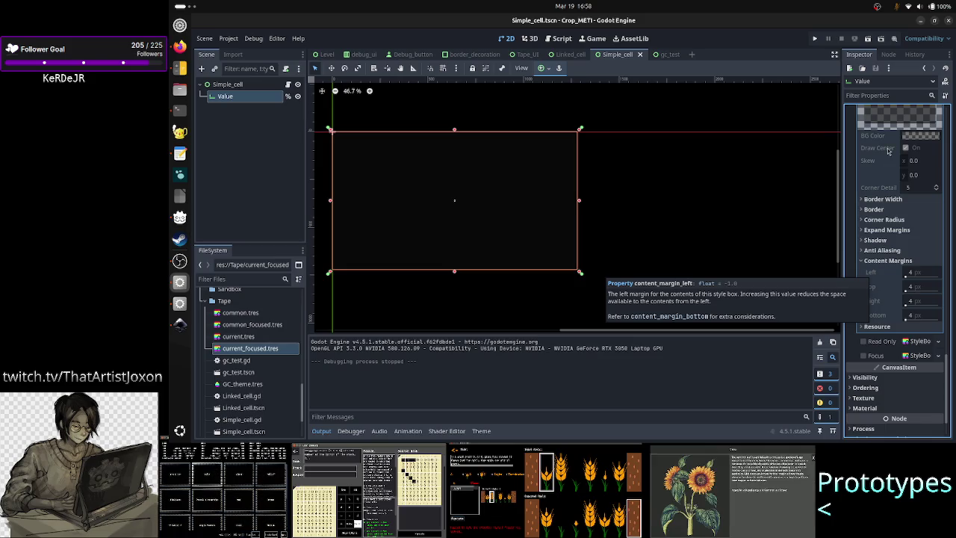
pyautogui.click(525, 55)
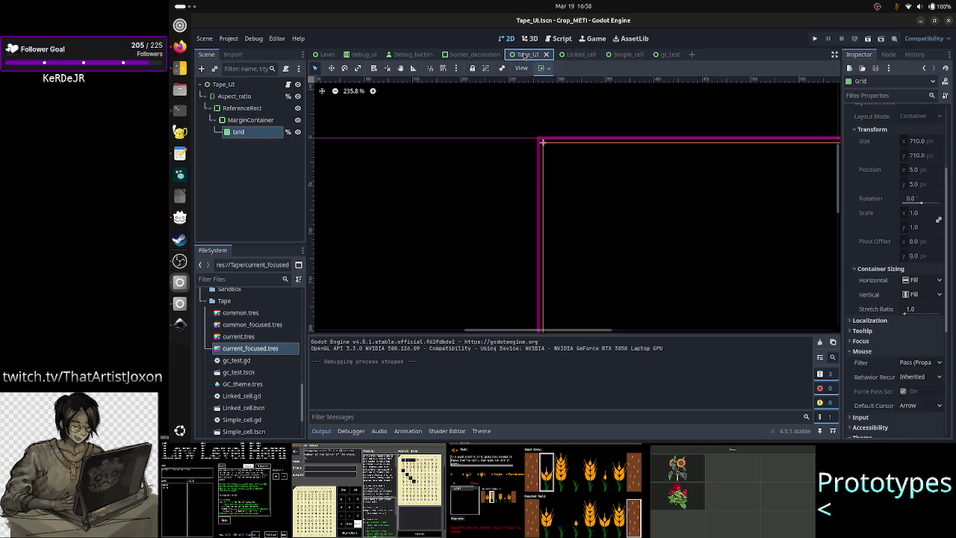
# Run Tape_UI again, resize its game window, and leave it maximized showing cells 0–9
pyautogui.click(868, 40)
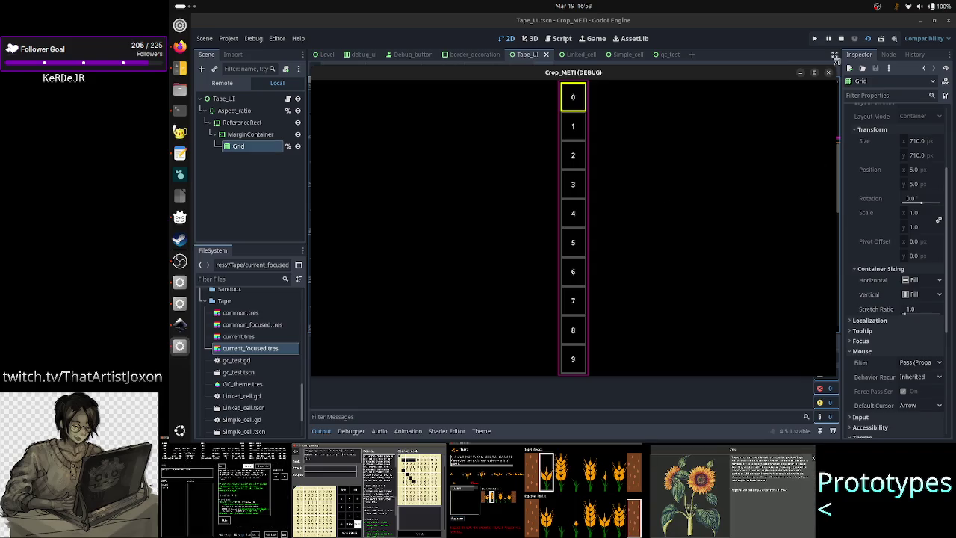
pyautogui.click(812, 73)
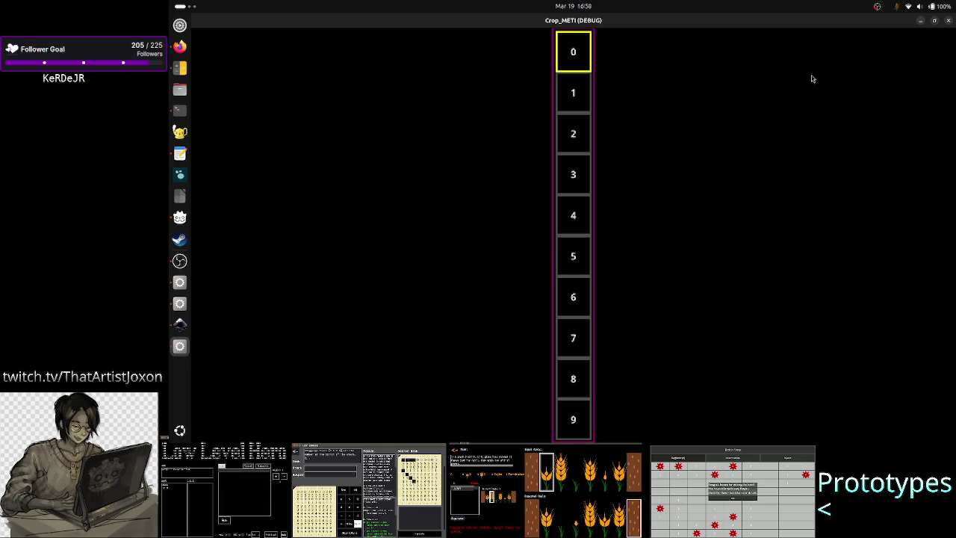
pyautogui.click(934, 20)
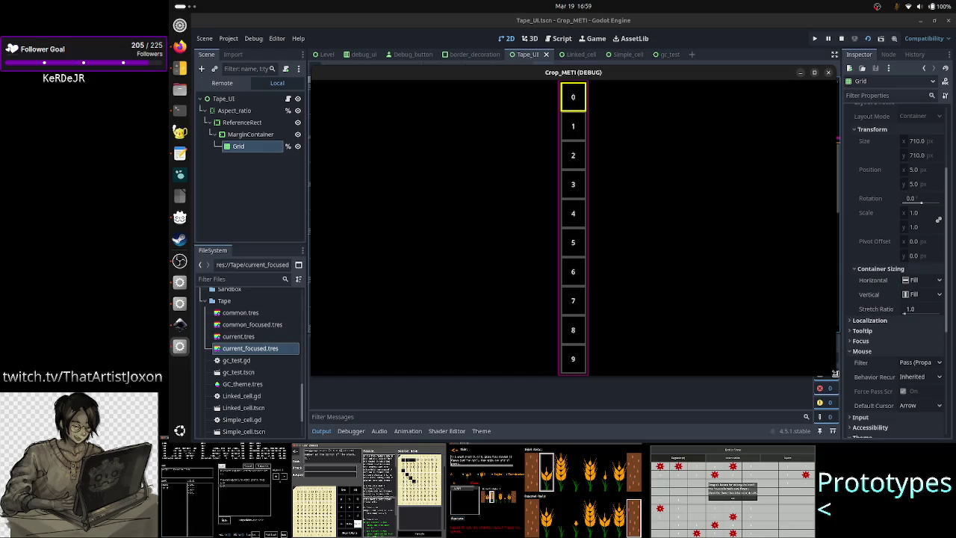
pyautogui.moveTo(836, 376)
pyautogui.mouseDown()
pyautogui.moveTo(559, 291)
pyautogui.moveTo(834, 405)
pyautogui.moveTo(580, 305)
pyautogui.moveTo(841, 384)
pyautogui.moveTo(745, 347)
pyautogui.moveTo(587, 309)
pyautogui.moveTo(905, 415)
pyautogui.moveTo(887, 403)
pyautogui.mouseUp()
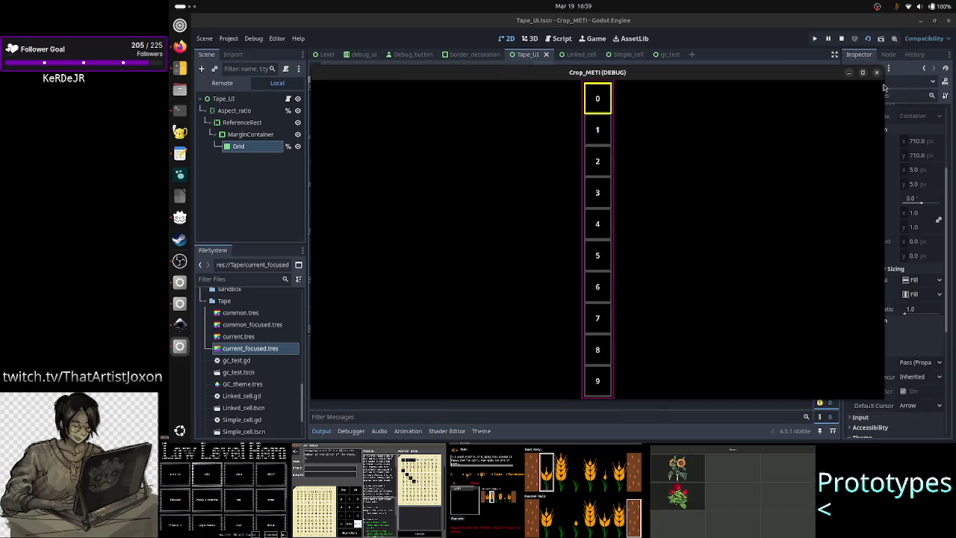
pyautogui.click(863, 73)
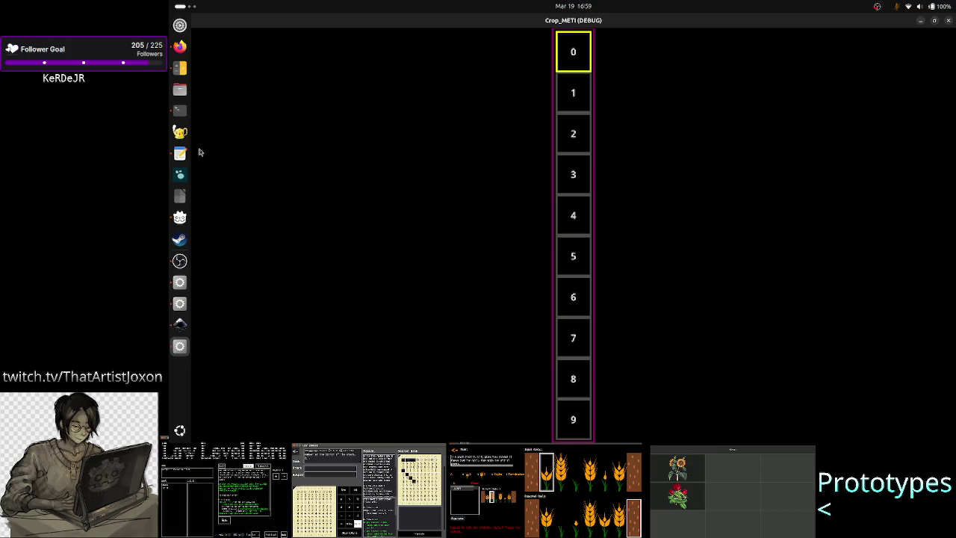
# Compute 70.8 ÷ 60 = 1.18 in GNOME Calculator, then close it
pyautogui.click(179, 69)
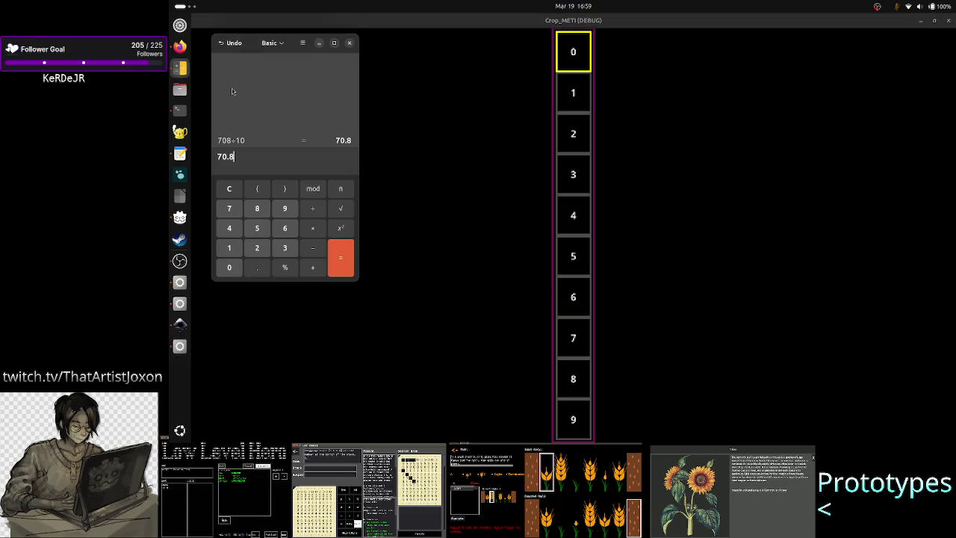
pyautogui.doubleClick(278, 157)
pyautogui.click(277, 157)
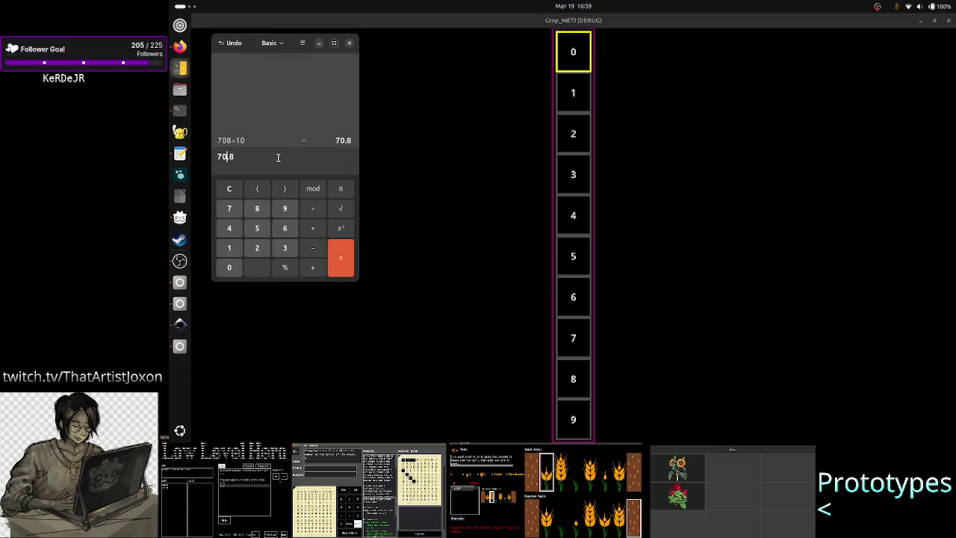
pyautogui.press('Left')
pyautogui.press('Left')
pyautogui.press('Left')
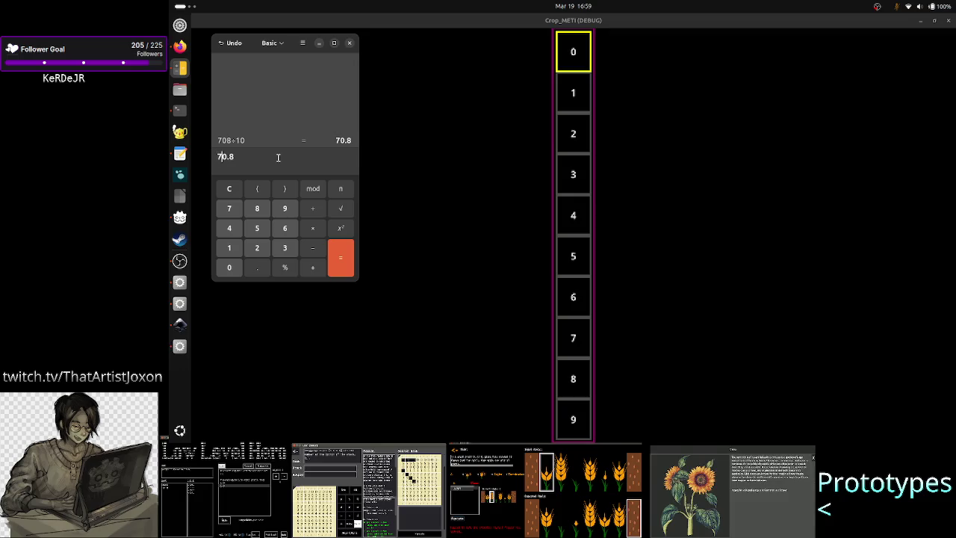
pyautogui.press('End')
pyautogui.write('/60')
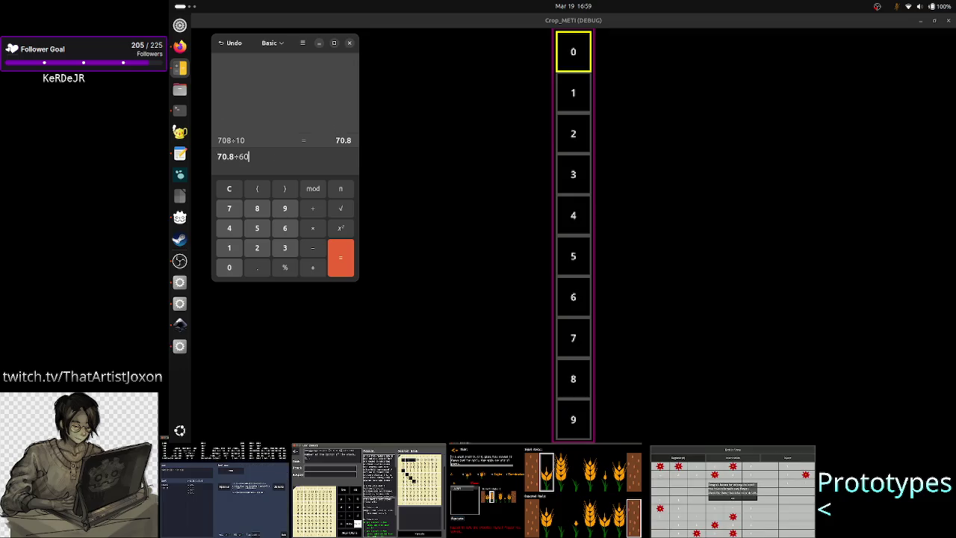
pyautogui.press('Return')
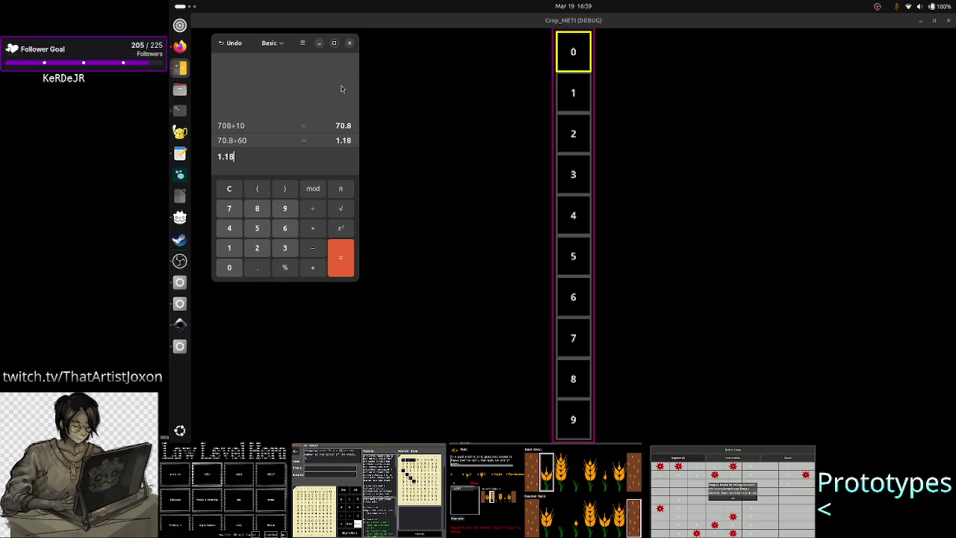
pyautogui.click(350, 45)
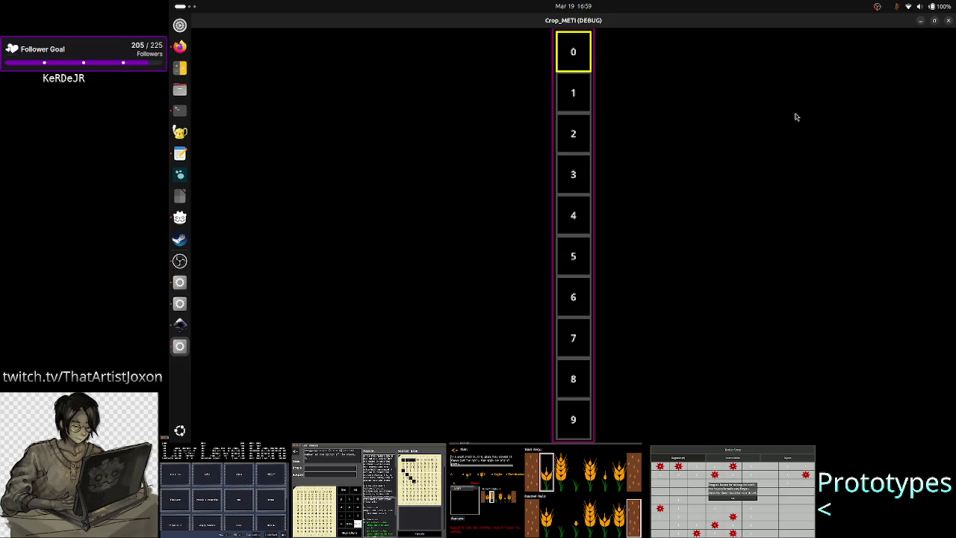
# Close the game, unhide Tape_UI2 and Tape_UI3 in the Level scene, and run it
pyautogui.click(948, 20)
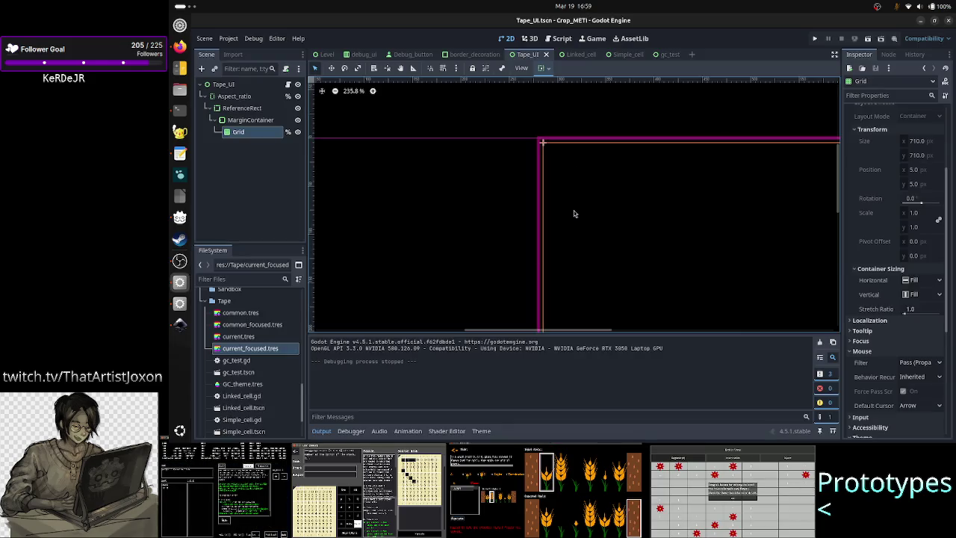
pyautogui.click(327, 55)
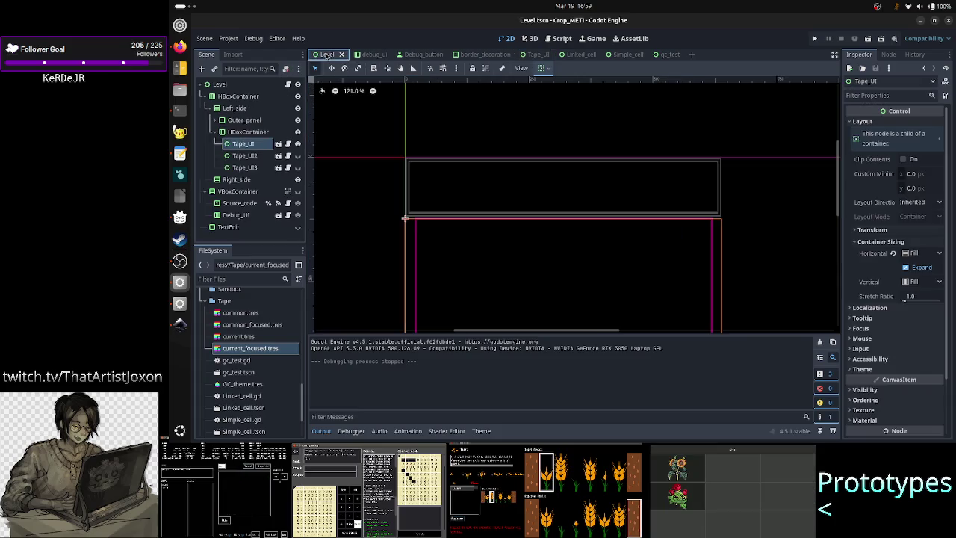
pyautogui.click(298, 155)
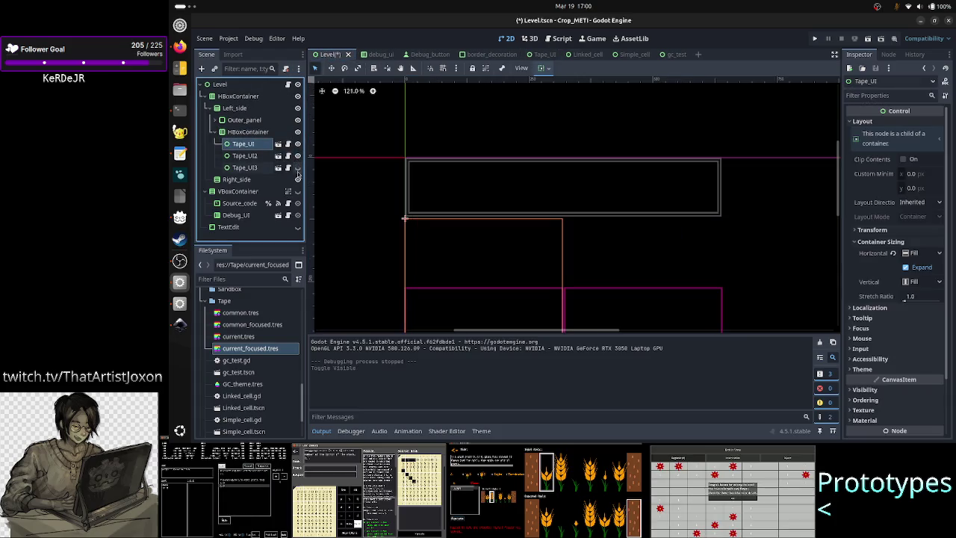
pyautogui.click(297, 167)
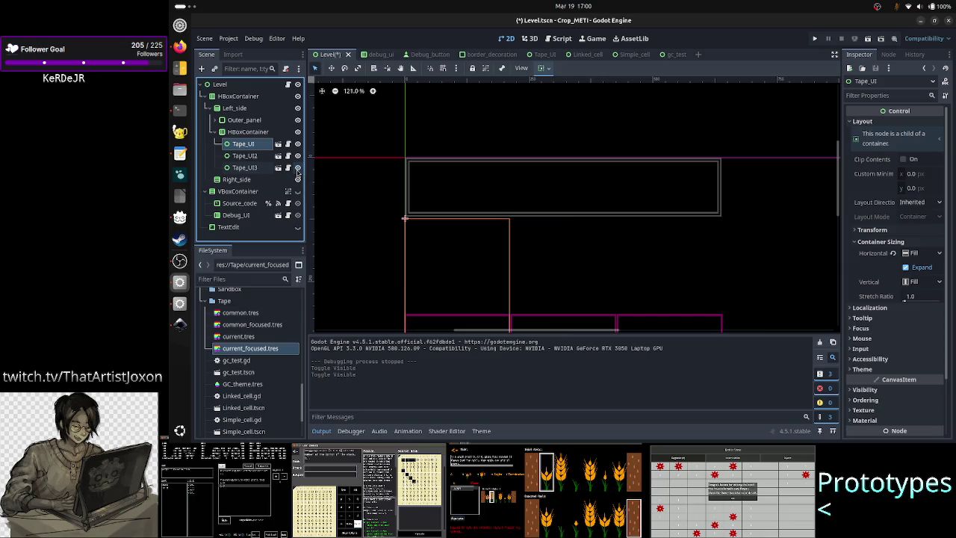
pyautogui.click(866, 44)
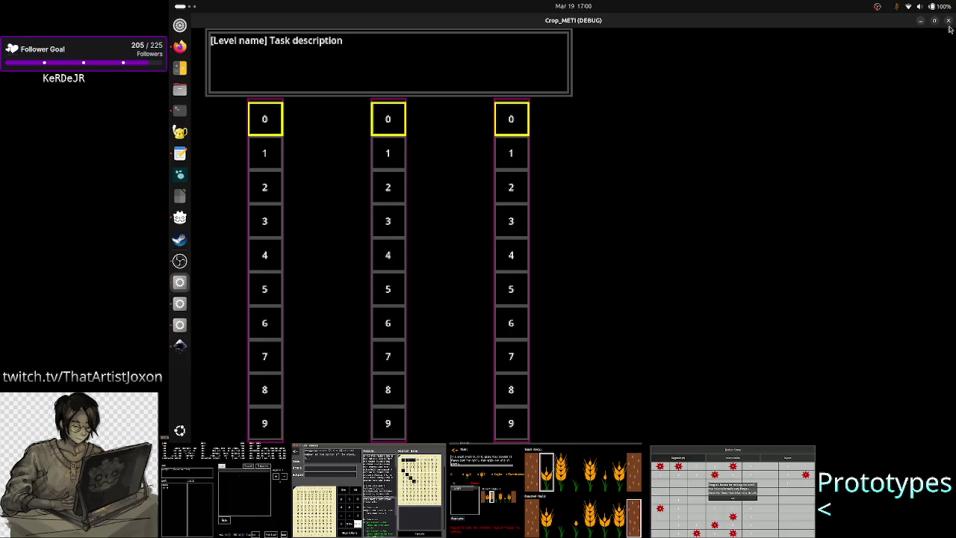
# Run Tape_UI alone, view its single cells 0–9 column full-screen, then close it
pyautogui.click(948, 20)
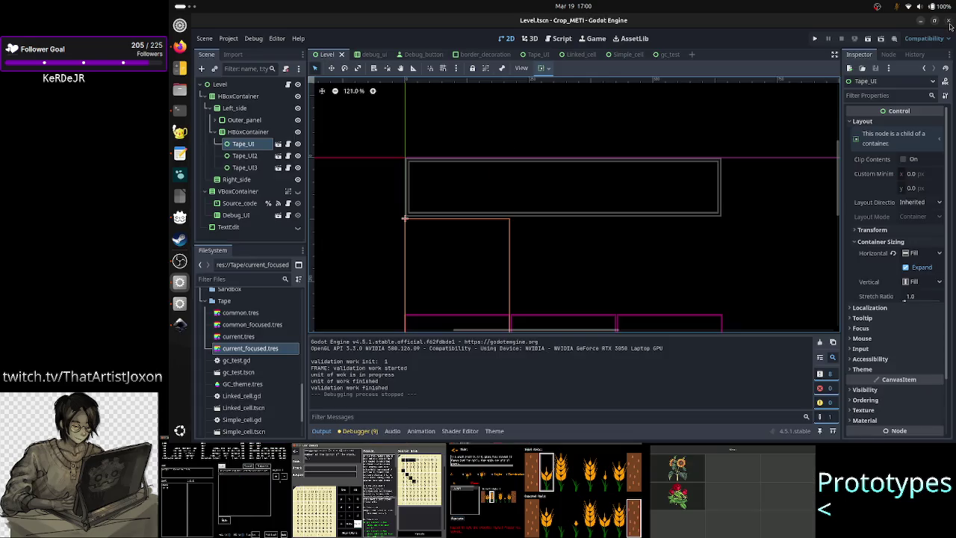
pyautogui.click(528, 55)
pyautogui.click(867, 38)
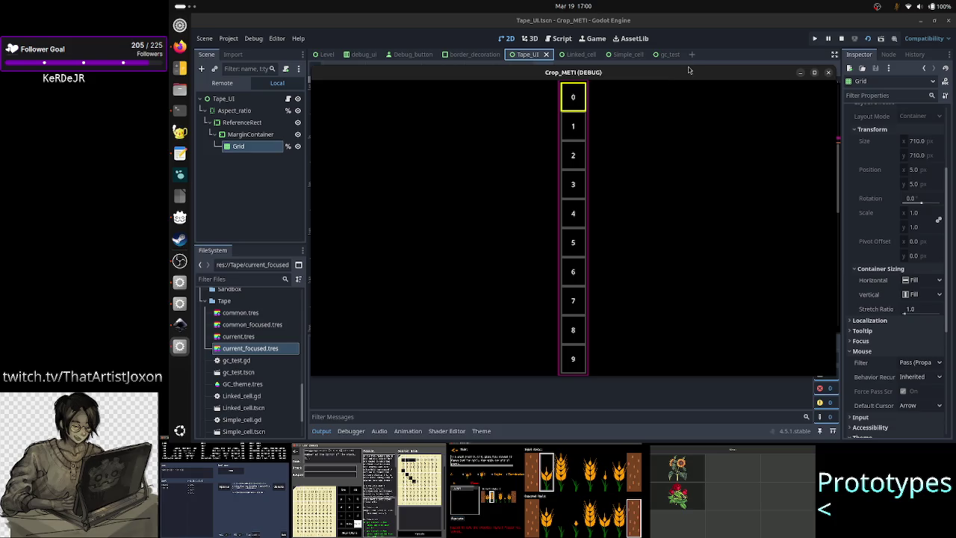
pyautogui.doubleClick(661, 76)
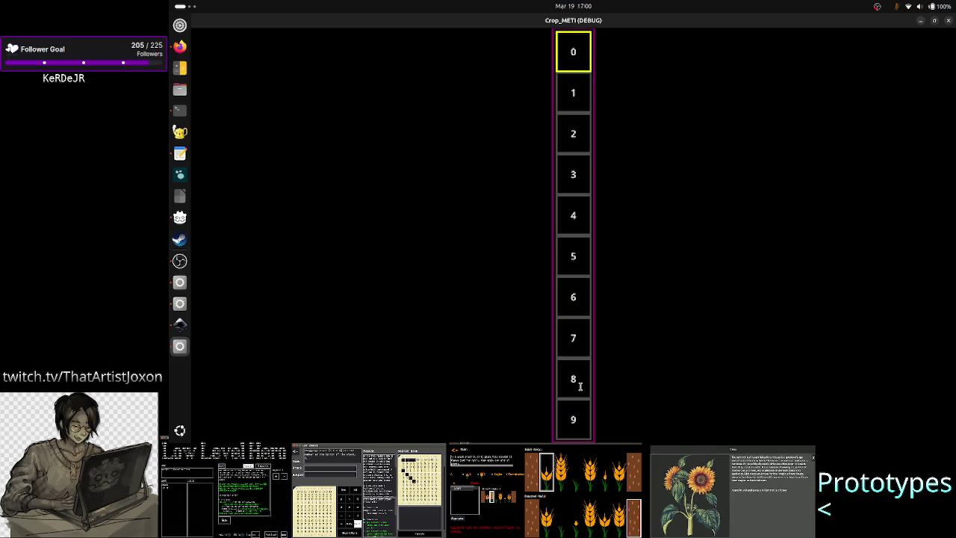
pyautogui.click(948, 21)
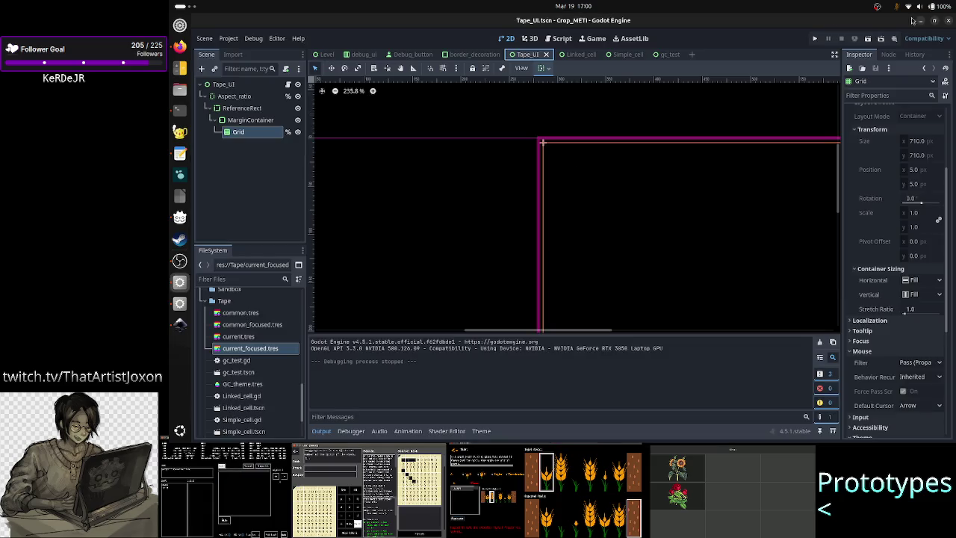
# Run the Level scene full-screen to view the three tapes, then stop the test run
pyautogui.click(327, 55)
pyautogui.click(248, 131)
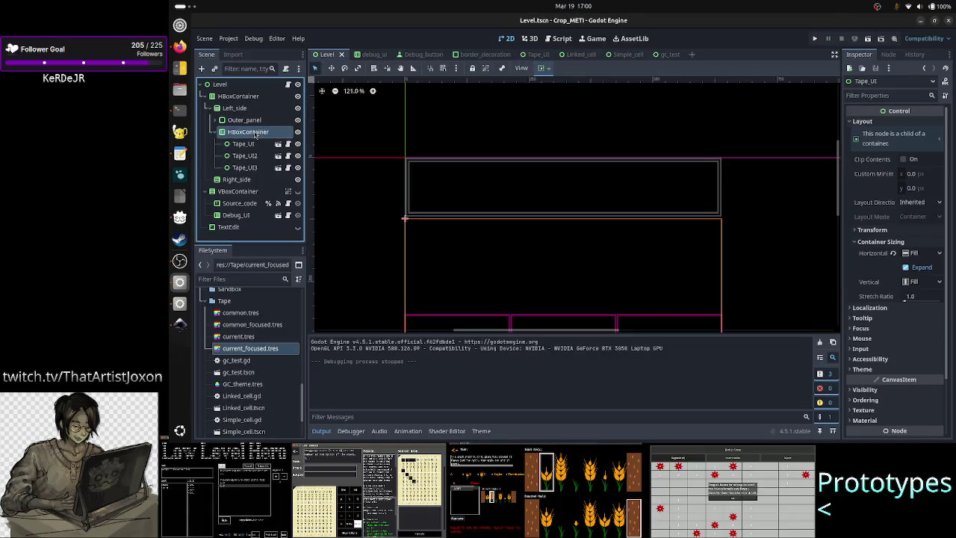
pyautogui.click(868, 39)
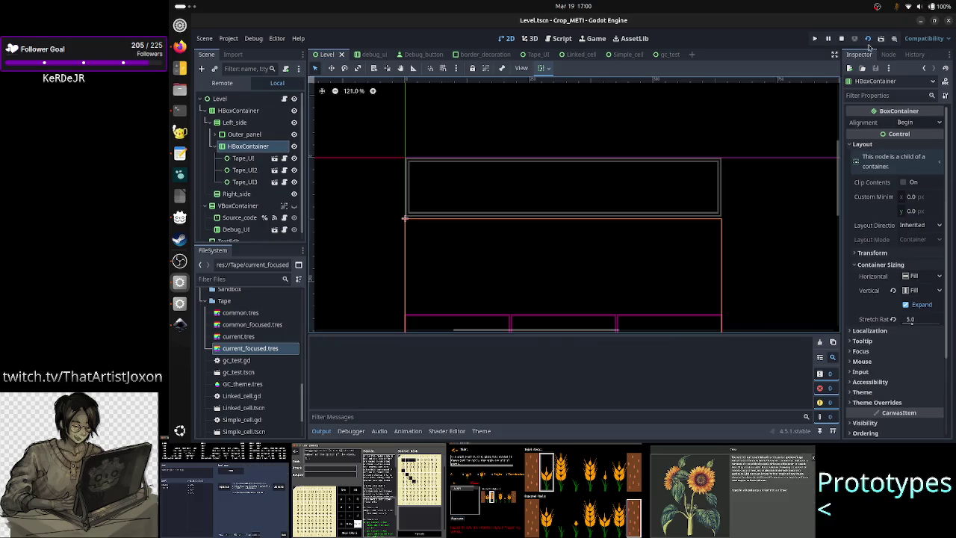
pyautogui.click(817, 74)
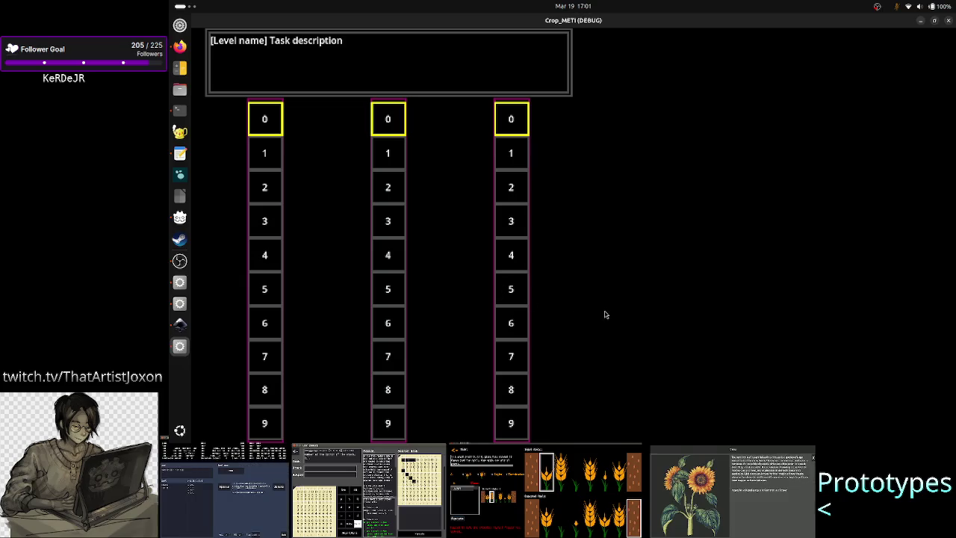
pyautogui.click(947, 20)
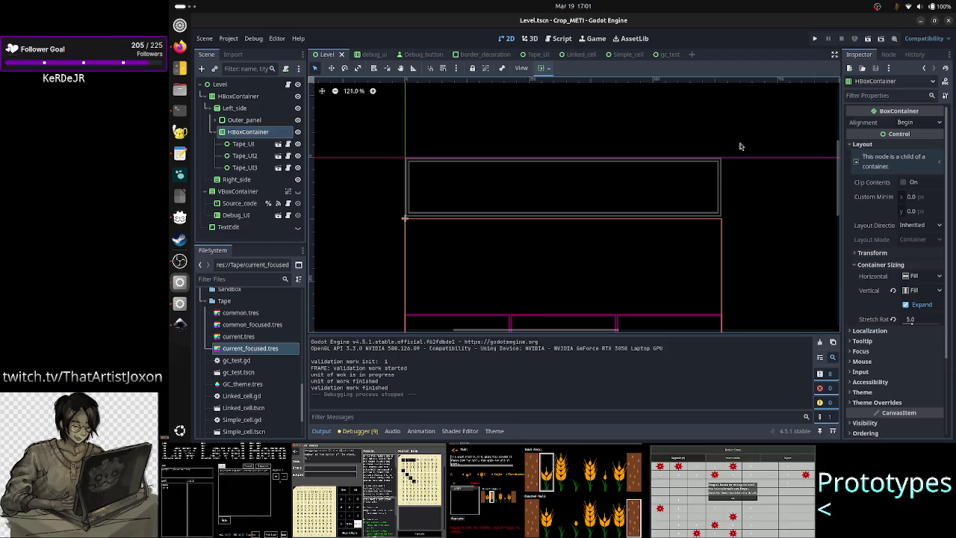
pyautogui.click(869, 43)
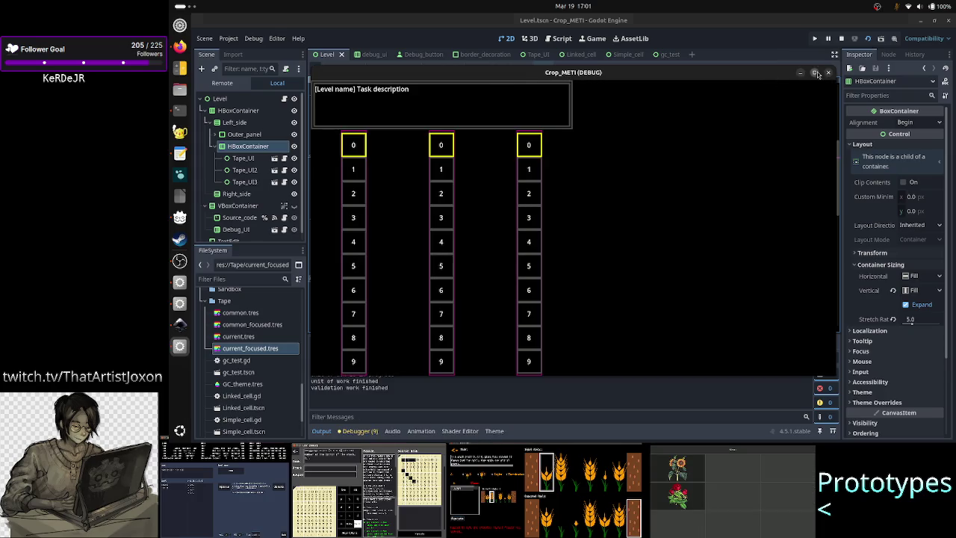
pyautogui.click(815, 72)
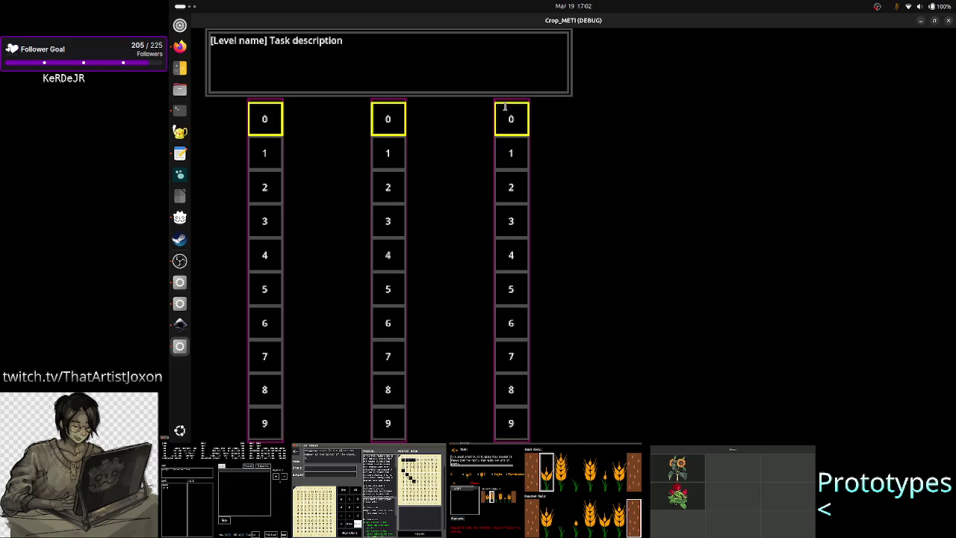
# Close the Level test run and select MarginContainer and Grid in the Tape_UI scene
pyautogui.click(947, 20)
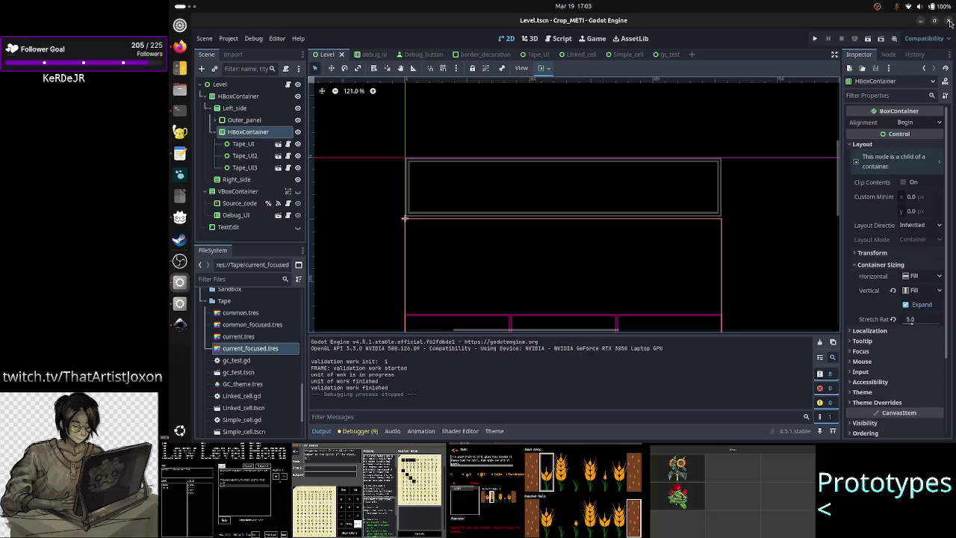
pyautogui.click(536, 55)
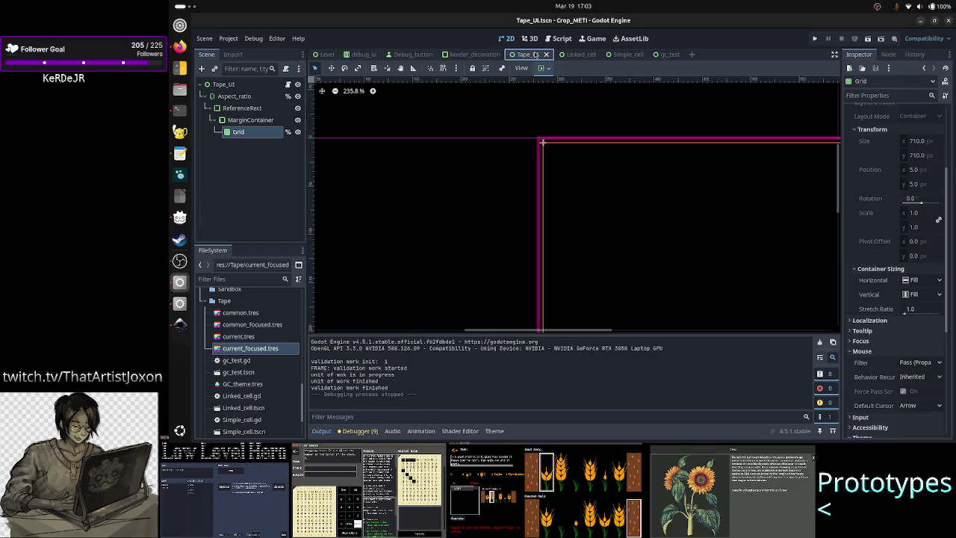
pyautogui.click(241, 122)
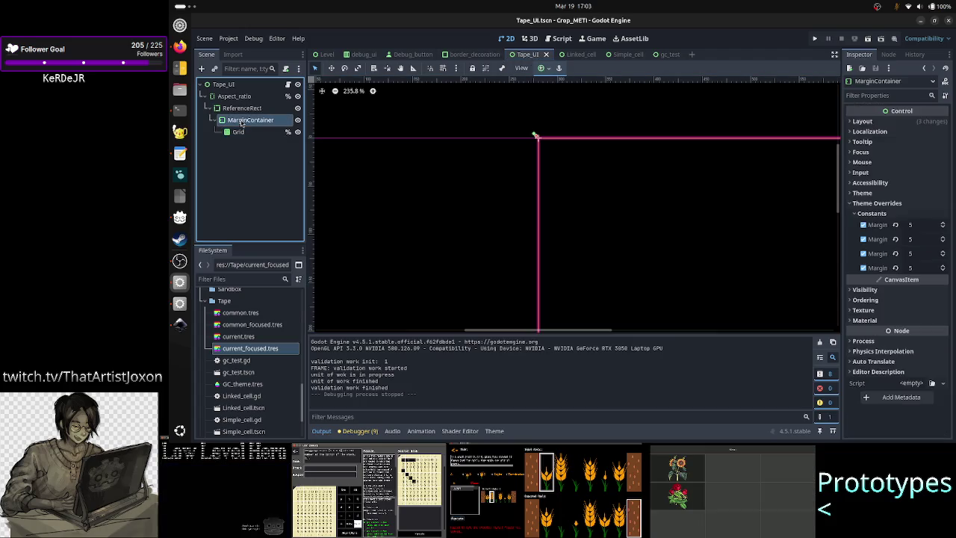
pyautogui.keyDown('ctrl'); pyautogui.click(238, 132); pyautogui.keyUp('ctrl')
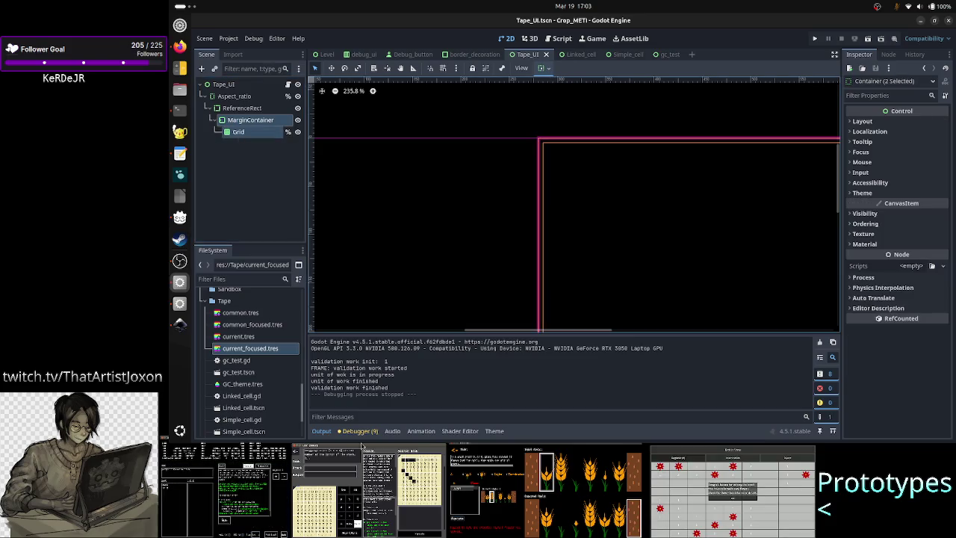
# Collapse the output log and zoom and pan the canvas onto the grid's edges
pyautogui.click(323, 431)
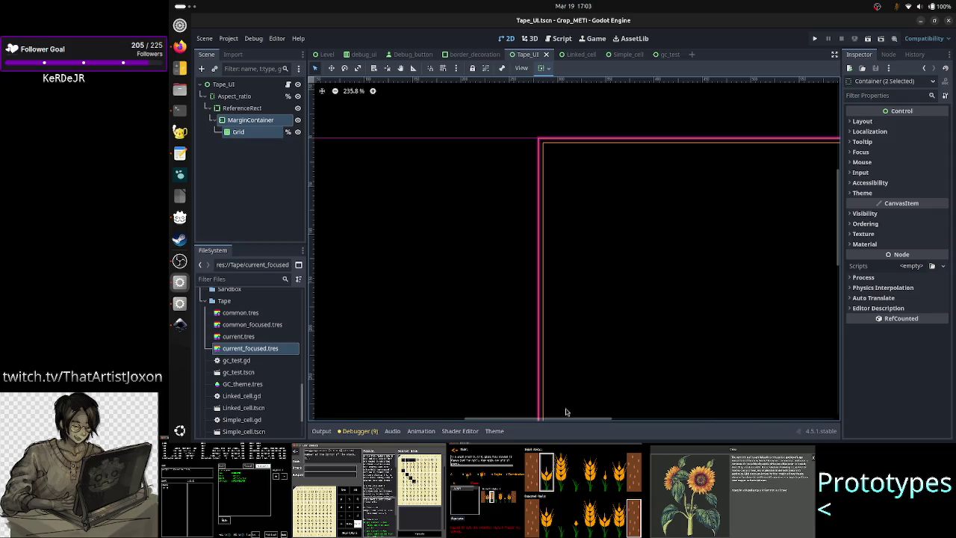
pyautogui.scroll(-3, 614, 283)
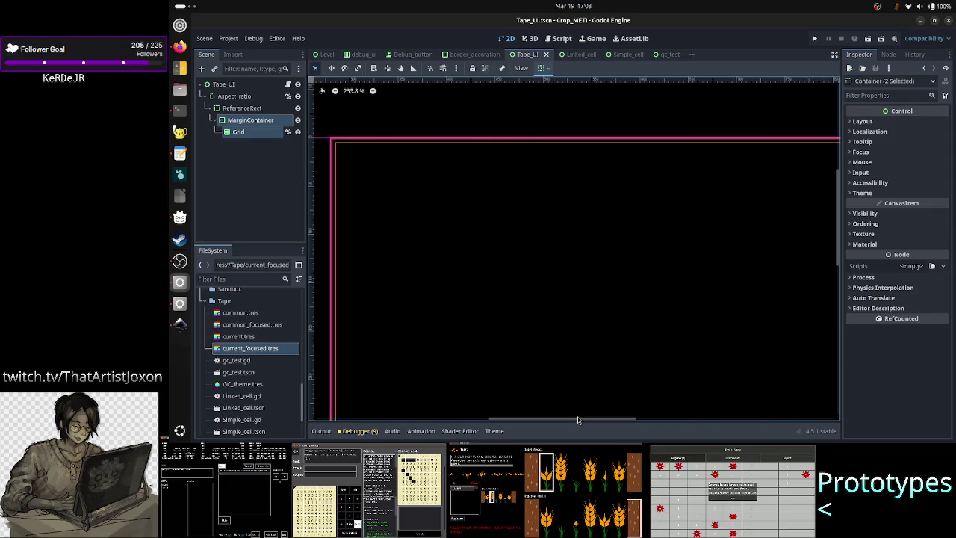
pyautogui.scroll(-3, 614, 283)
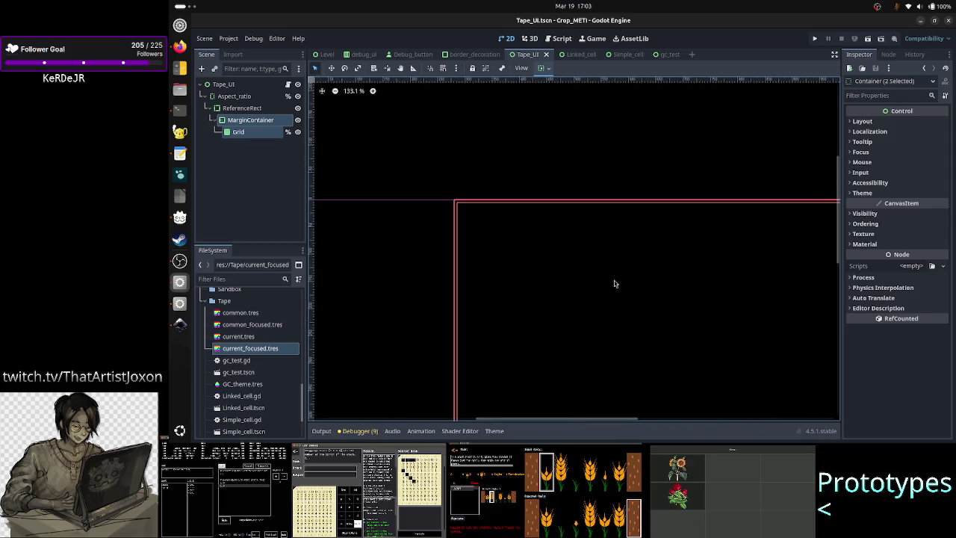
pyautogui.moveTo(842, 248)
pyautogui.mouseDown()
pyautogui.moveTo(836, 318)
pyautogui.moveTo(836, 266)
pyautogui.mouseUp()
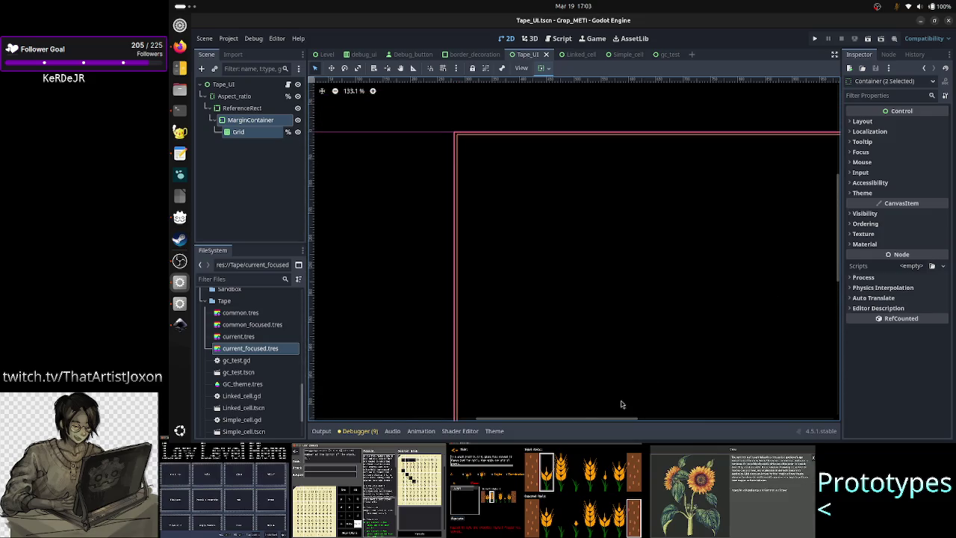
pyautogui.moveTo(595, 418)
pyautogui.mouseDown()
pyautogui.moveTo(675, 421)
pyautogui.moveTo(637, 423)
pyautogui.mouseUp()
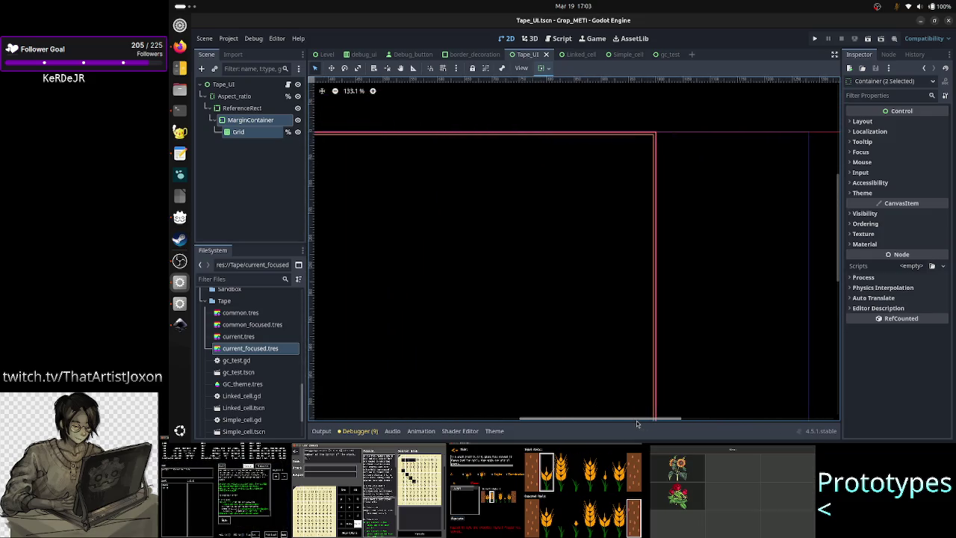
pyautogui.scroll(5, 596, 334)
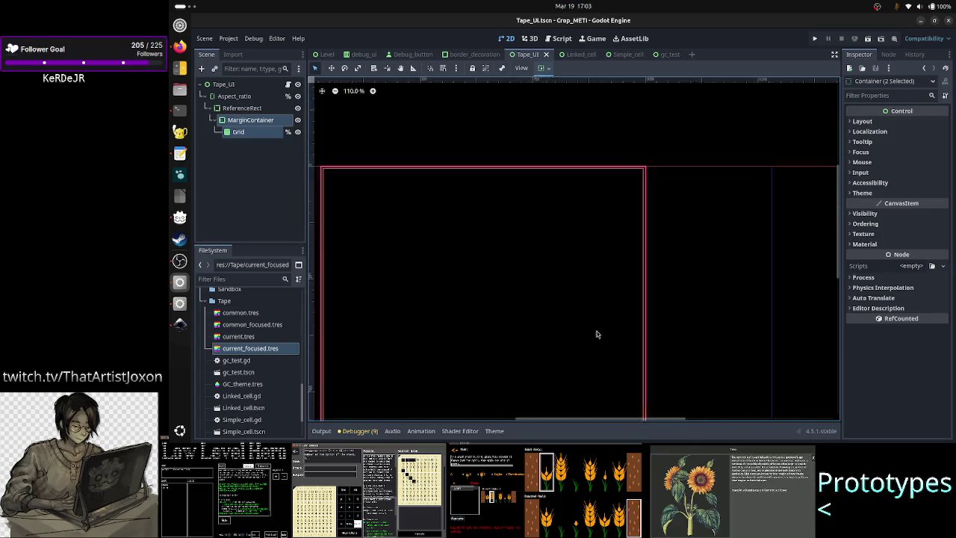
# Set all four MarginContainer margin constants to 10
pyautogui.click(250, 120)
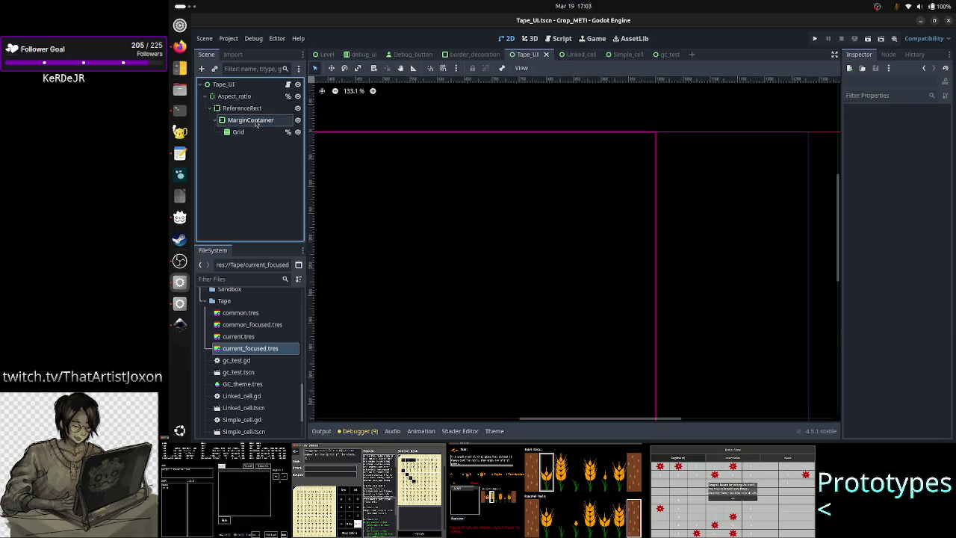
pyautogui.click(931, 227)
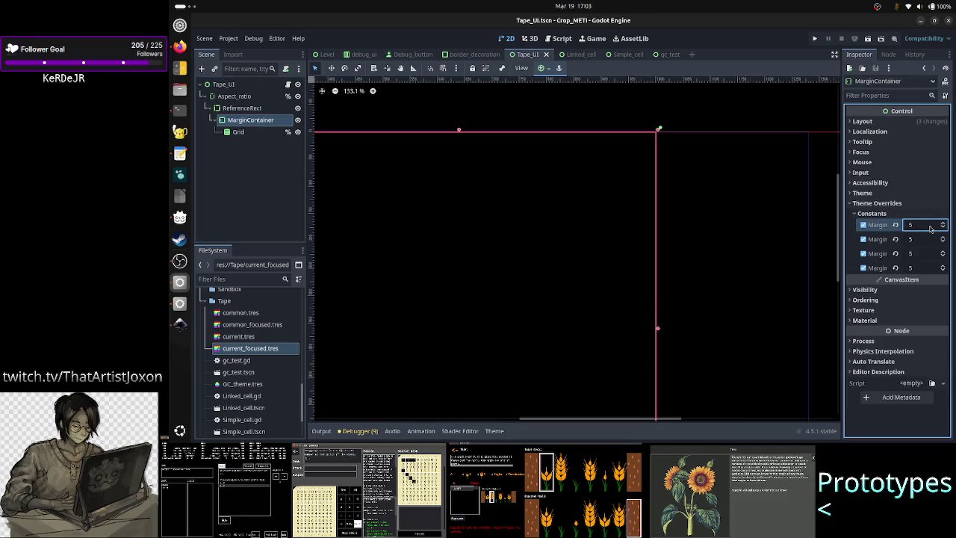
pyautogui.write('10')
pyautogui.press('Return')
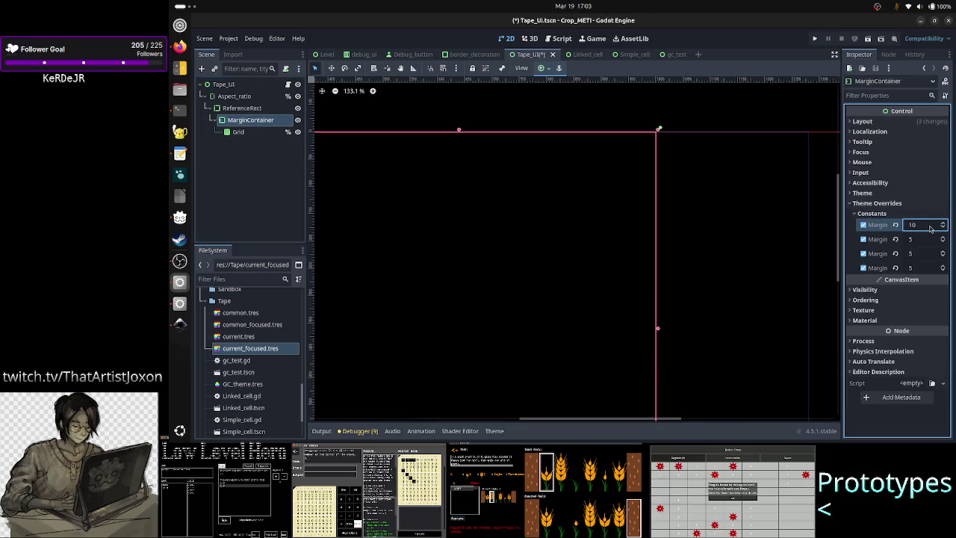
pyautogui.click(922, 243)
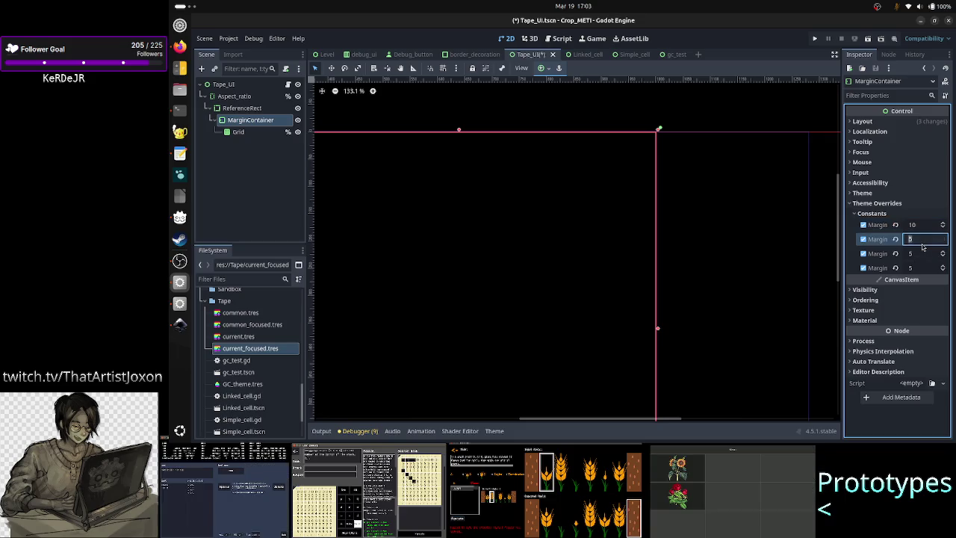
pyautogui.write('10')
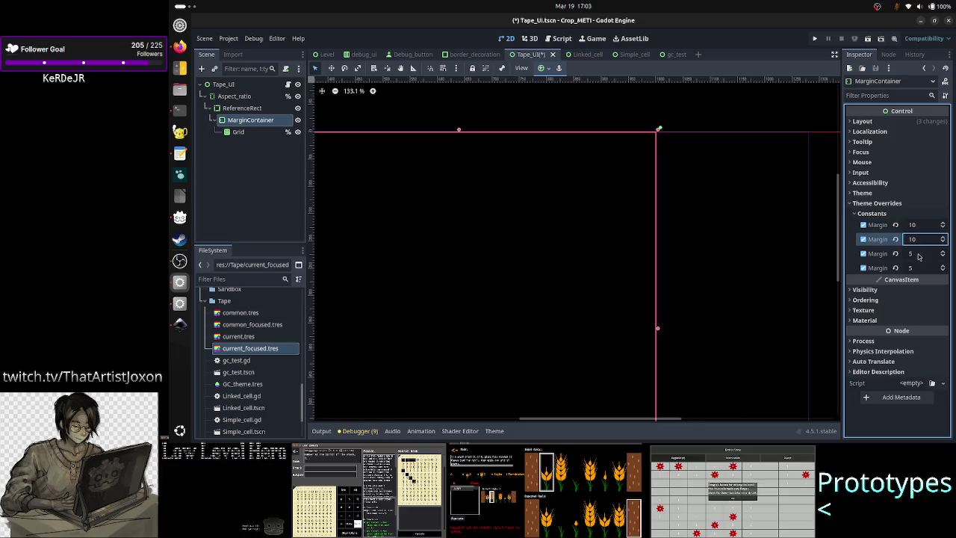
pyautogui.click(919, 254)
pyautogui.write('10')
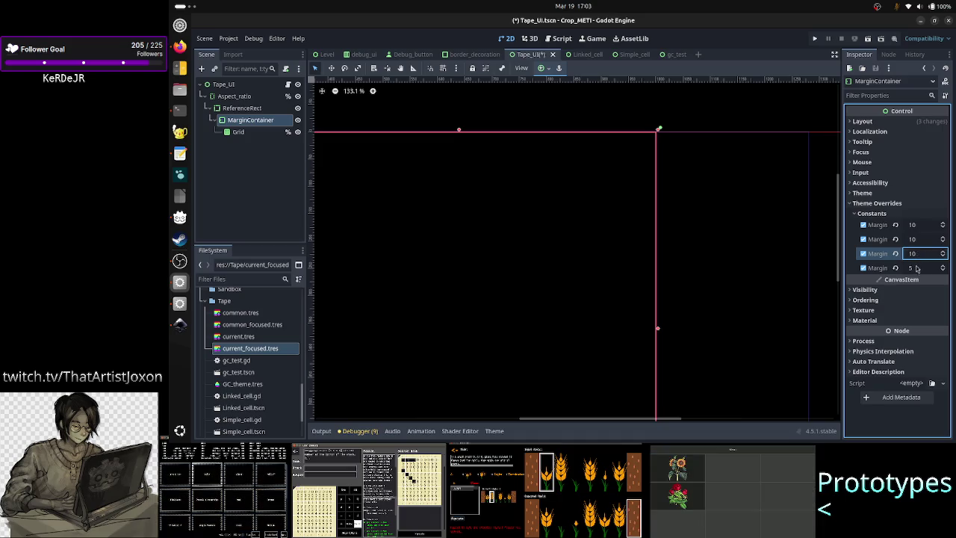
pyautogui.click(917, 269)
pyautogui.write('10')
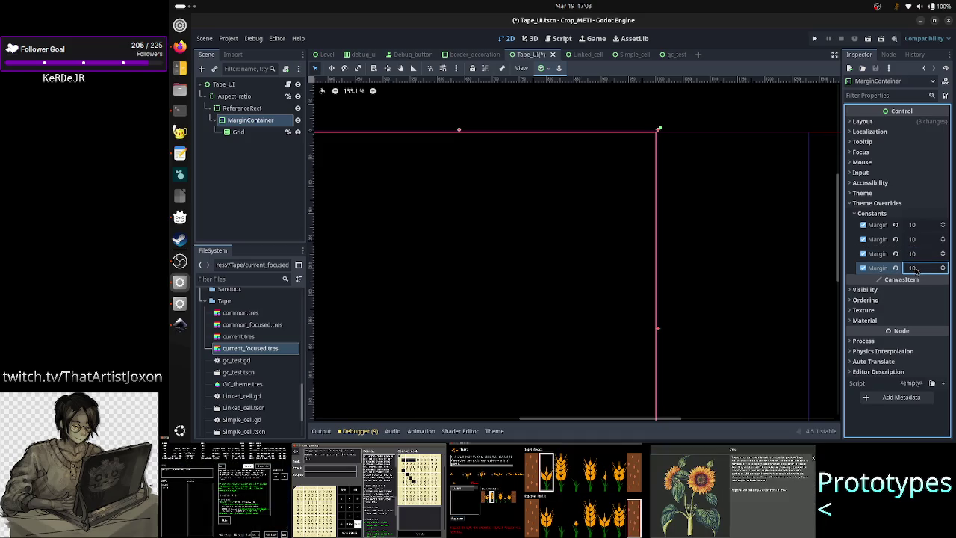
pyautogui.press('Return')
# Check that Grid is now 700 × 700 at 10, 10, and save Tape_UI
pyautogui.click(254, 134)
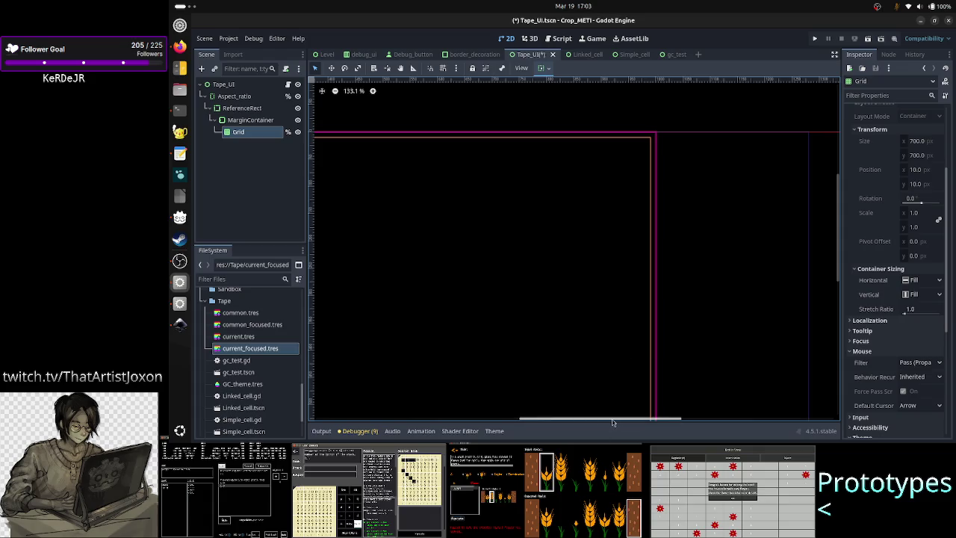
pyautogui.moveTo(597, 420); pyautogui.dragTo(535, 419)
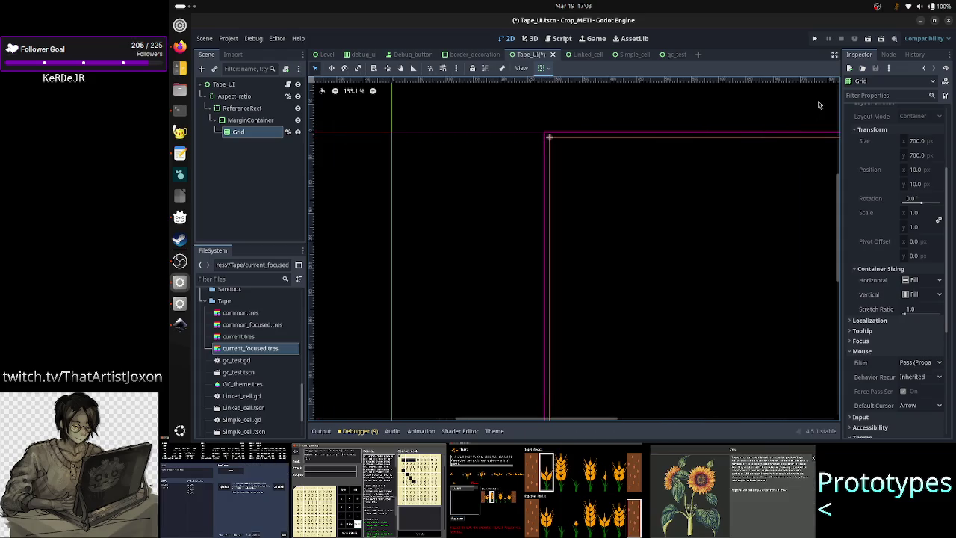
pyautogui.hotkey('ctrl', 's')
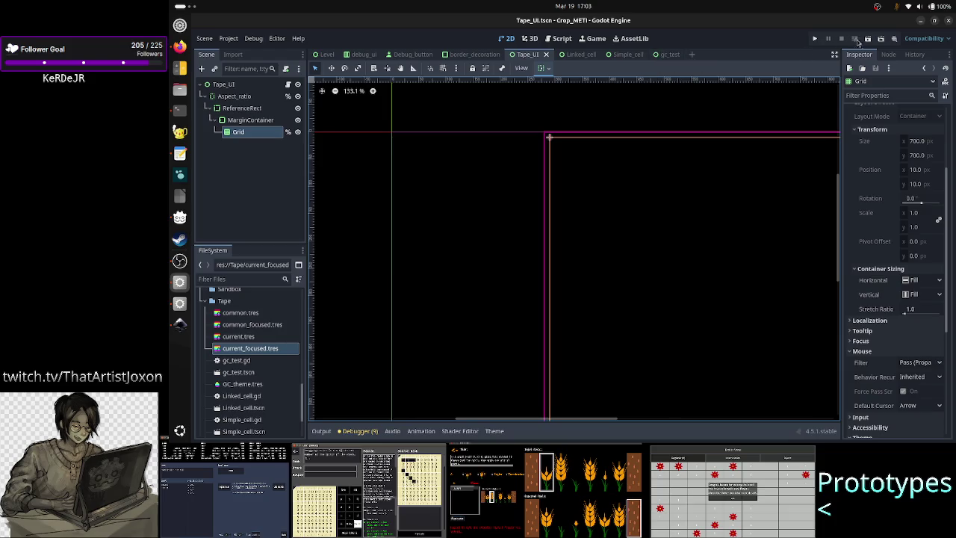
pyautogui.click(855, 40)
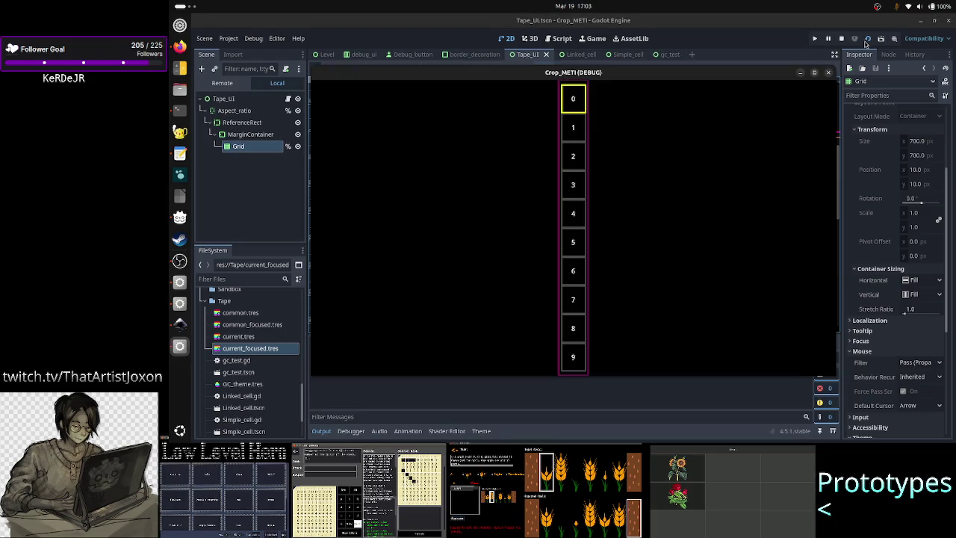
pyautogui.click(816, 74)
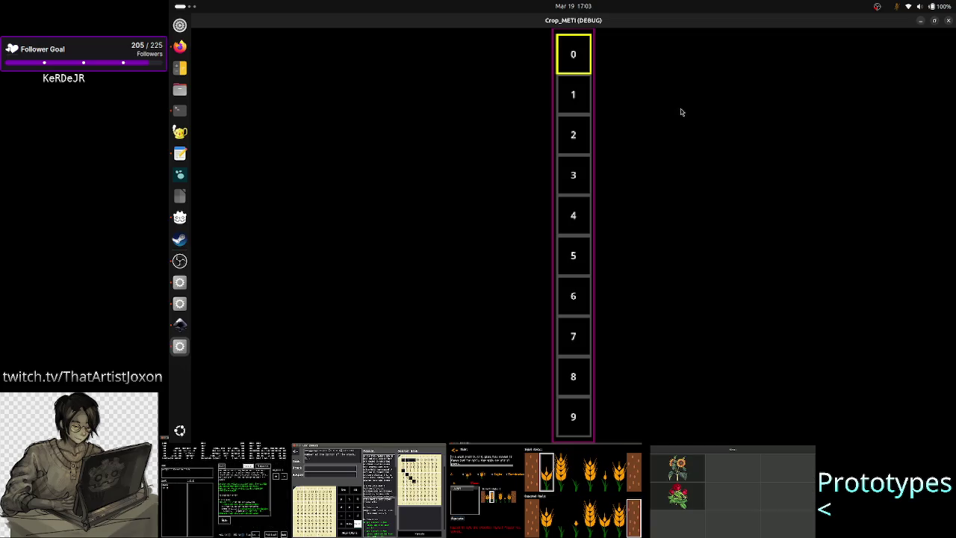
pyautogui.click(947, 20)
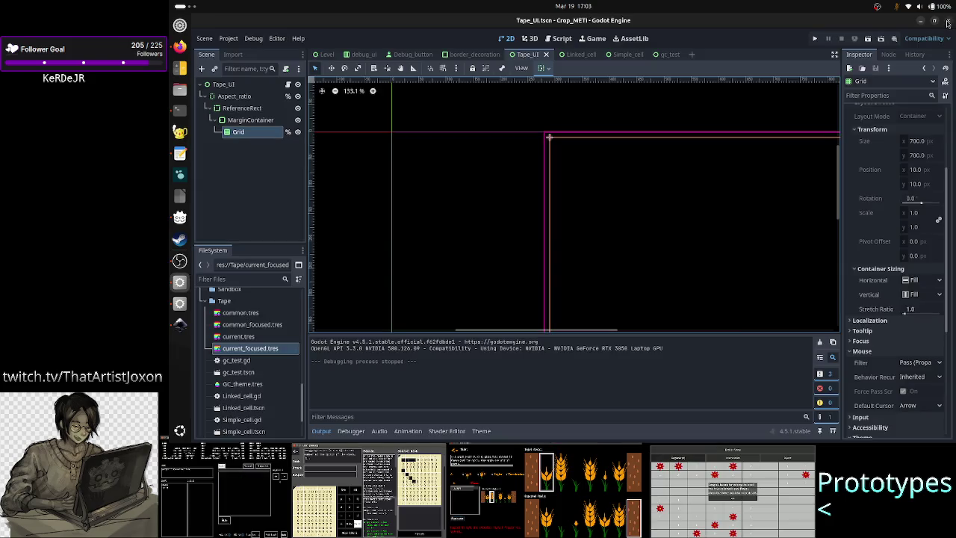
# Run the Level scene full-screen to view the three 0–9 tapes, then stop it
pyautogui.click(326, 53)
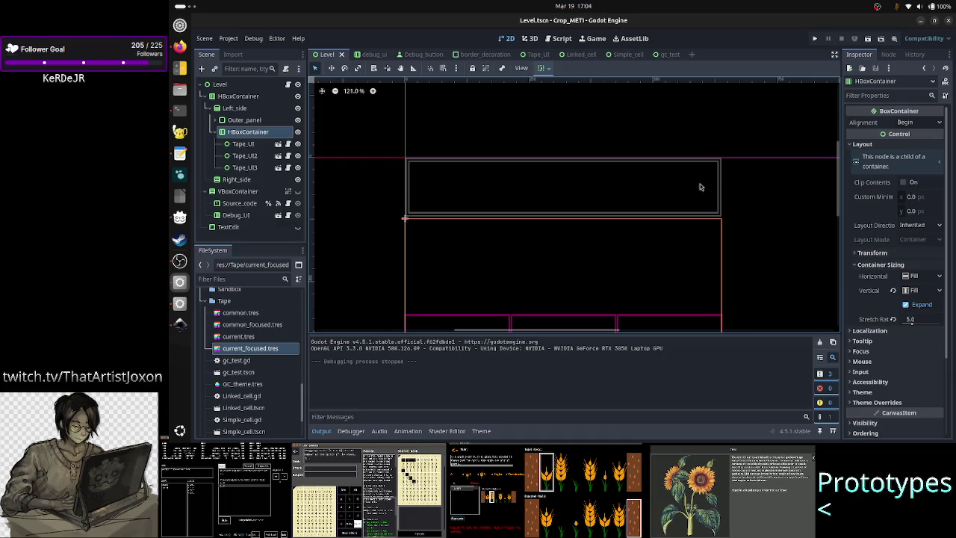
pyautogui.moveTo(837, 188); pyautogui.dragTo(834, 225)
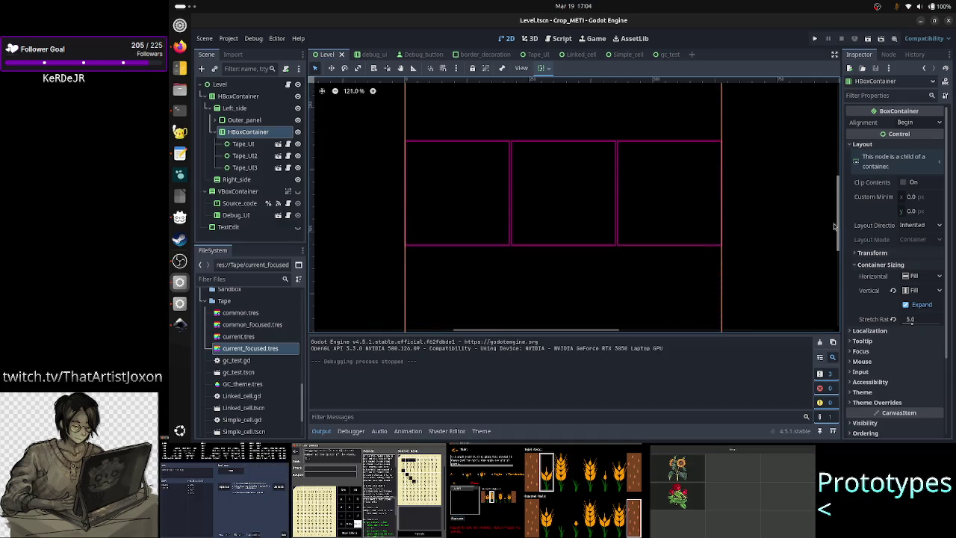
pyautogui.click(868, 41)
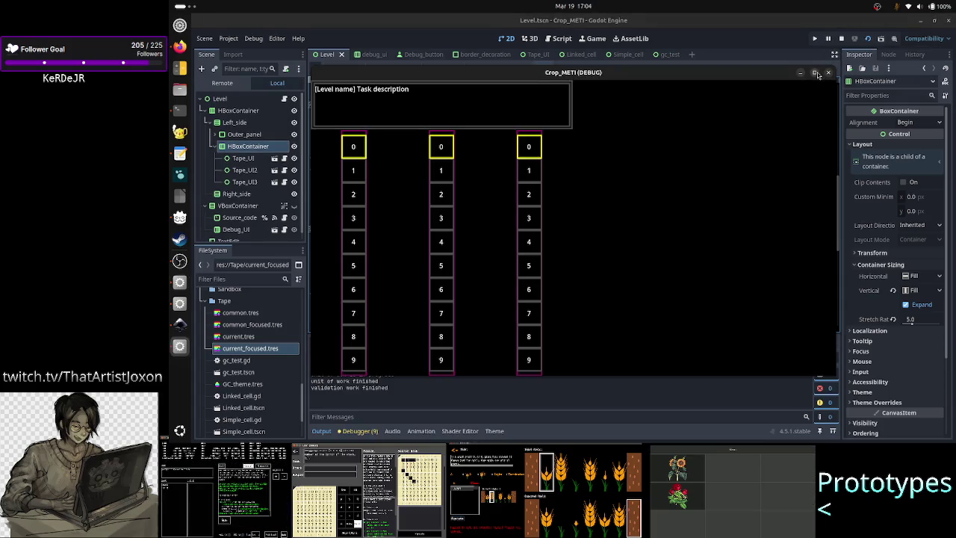
pyautogui.click(815, 73)
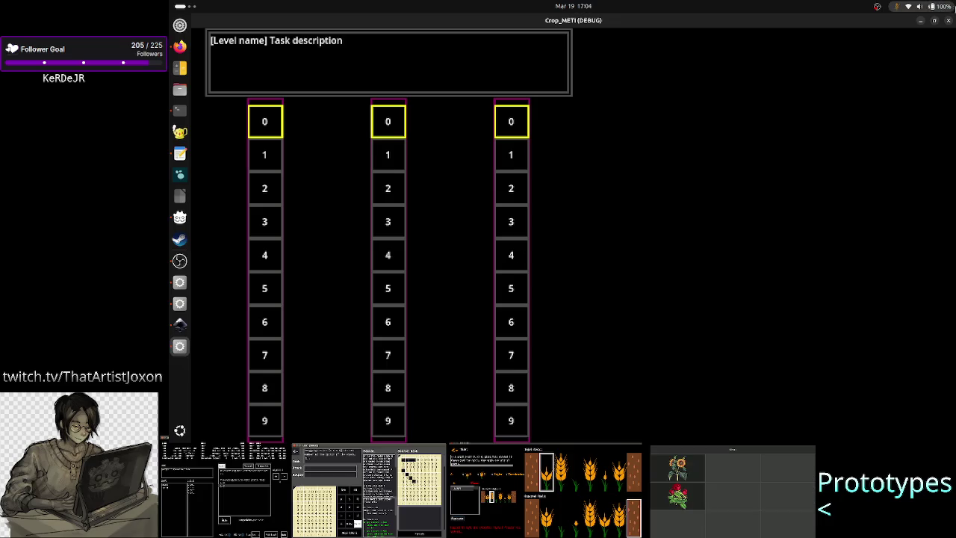
pyautogui.click(949, 21)
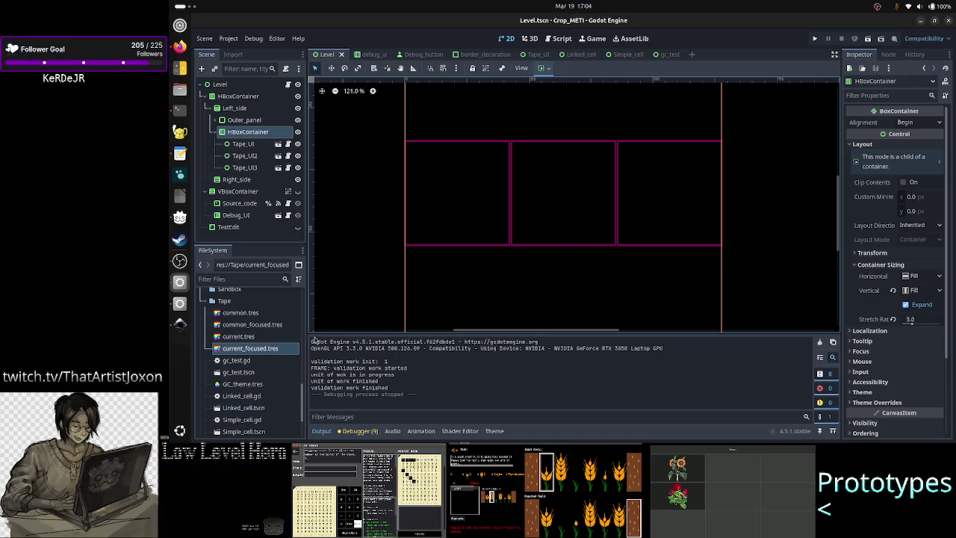
# Reload the Twitch Stream Manager in Firefox and focus its chat message box
pyautogui.click(179, 49)
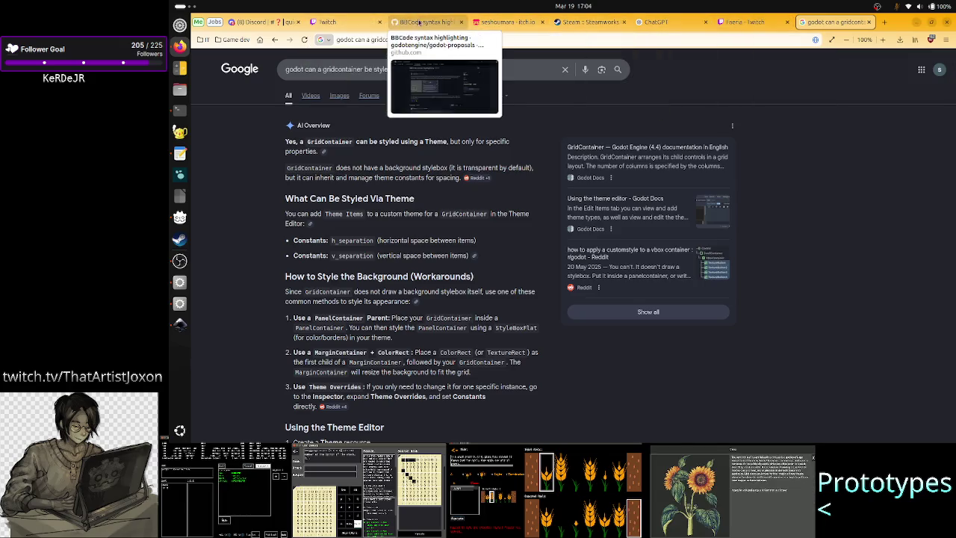
pyautogui.click(360, 23)
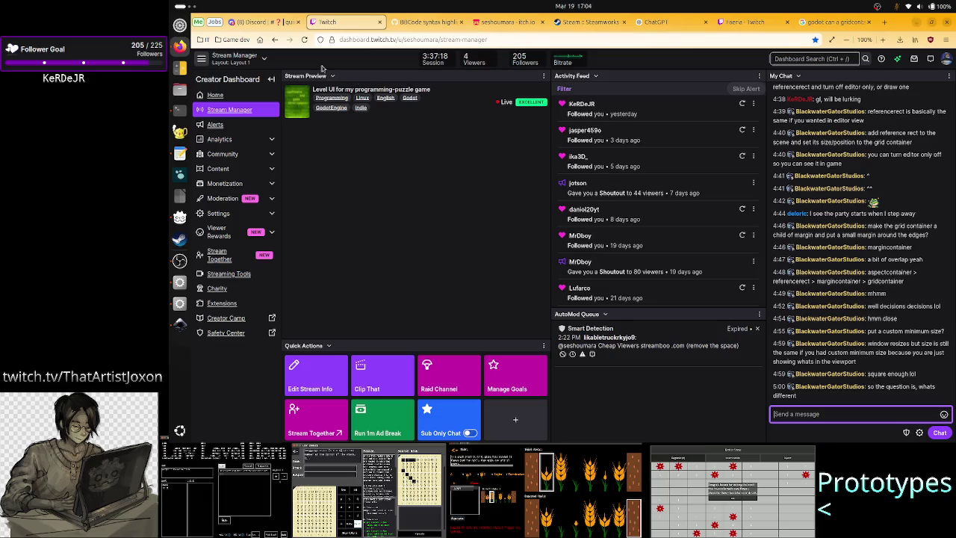
pyautogui.click(305, 40)
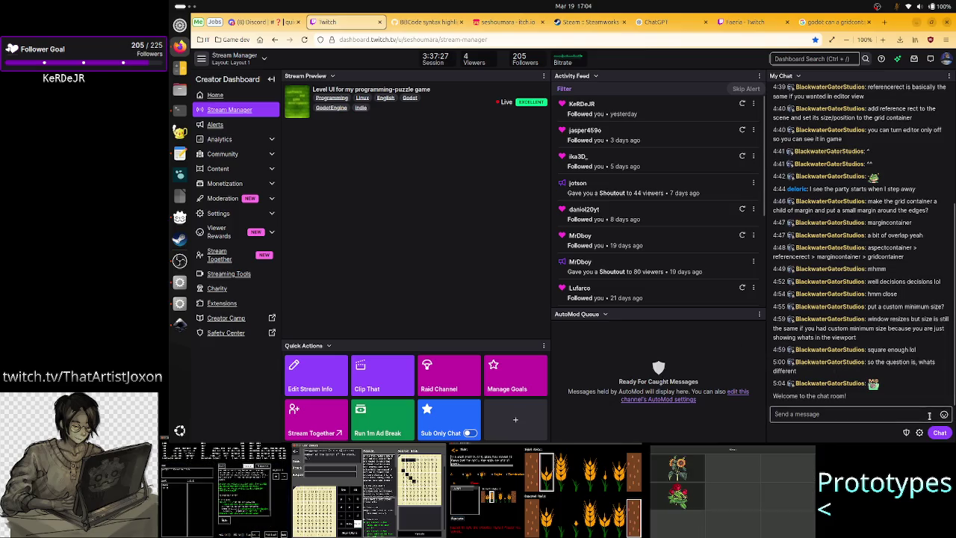
pyautogui.click(872, 408)
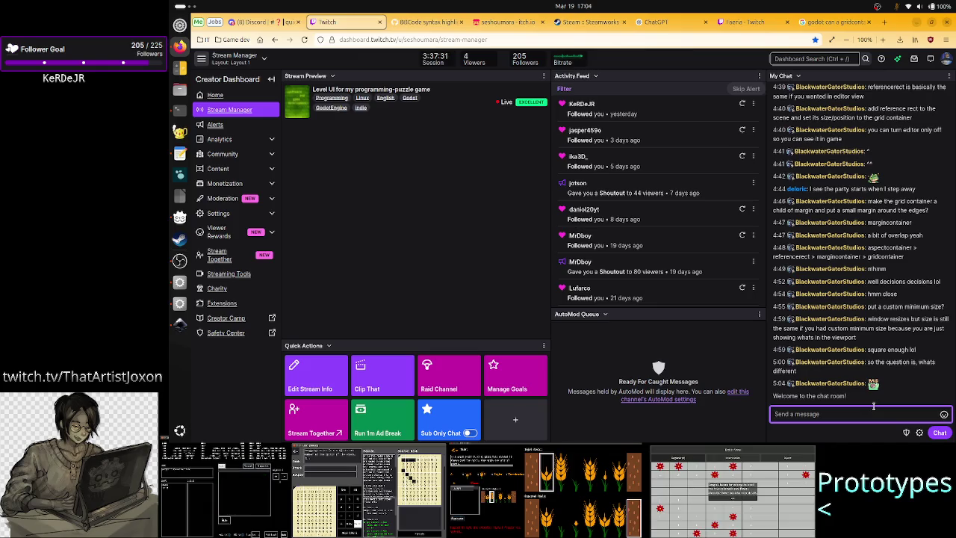
pyautogui.scroll(3, 909, 312)
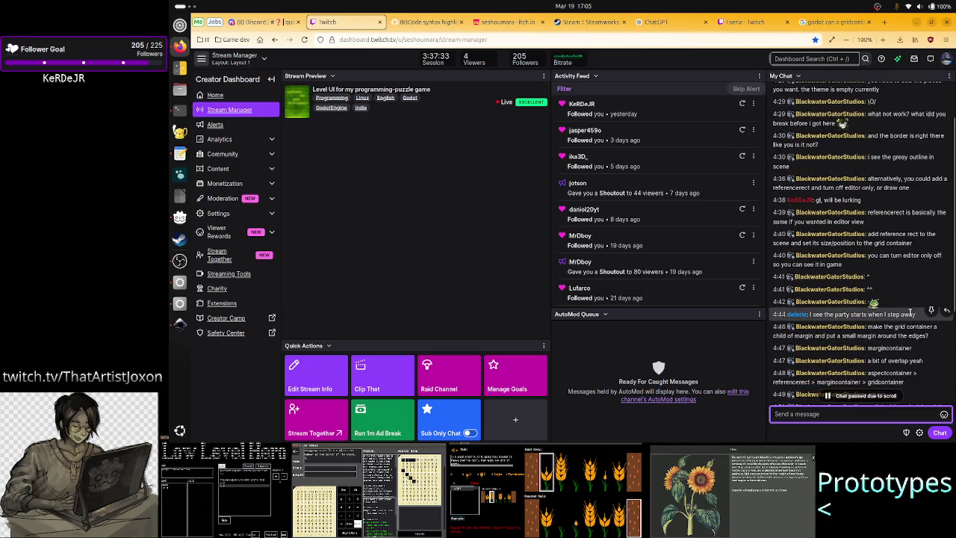
pyautogui.scroll(-3, 909, 312)
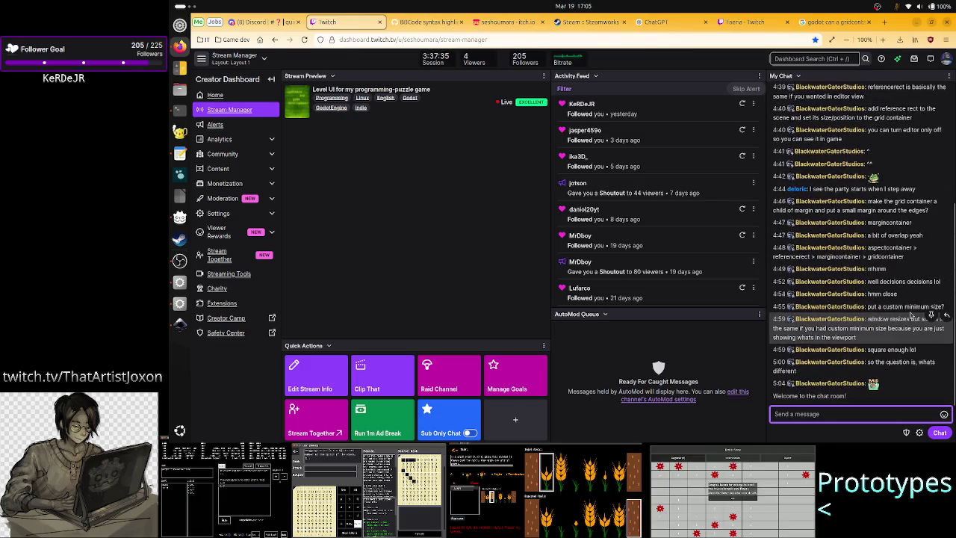